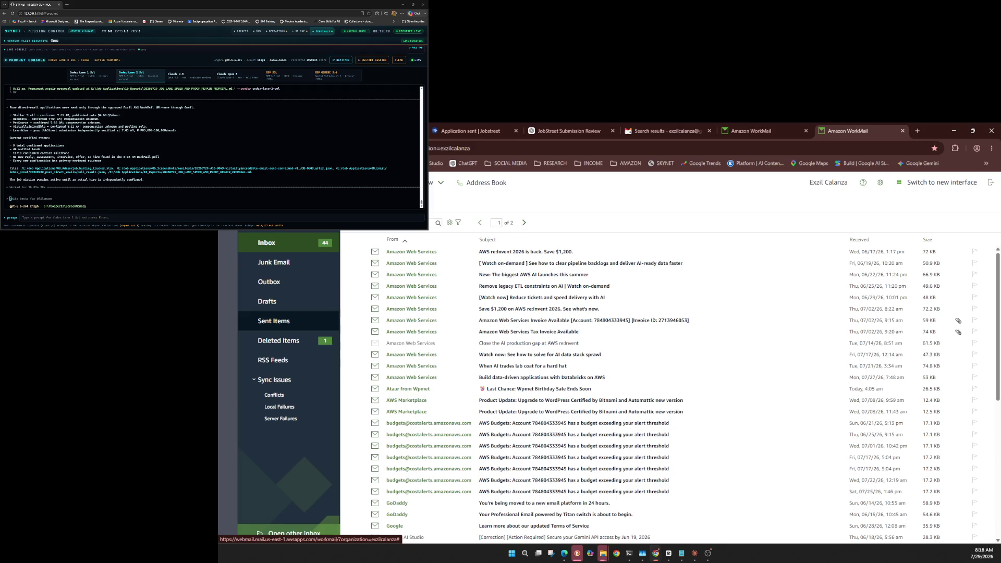
Step: Set a /goal to find a job 'LITERALLY' until hired or via cold email, and queue a don't-stop follow-up
key("alt+Tab")
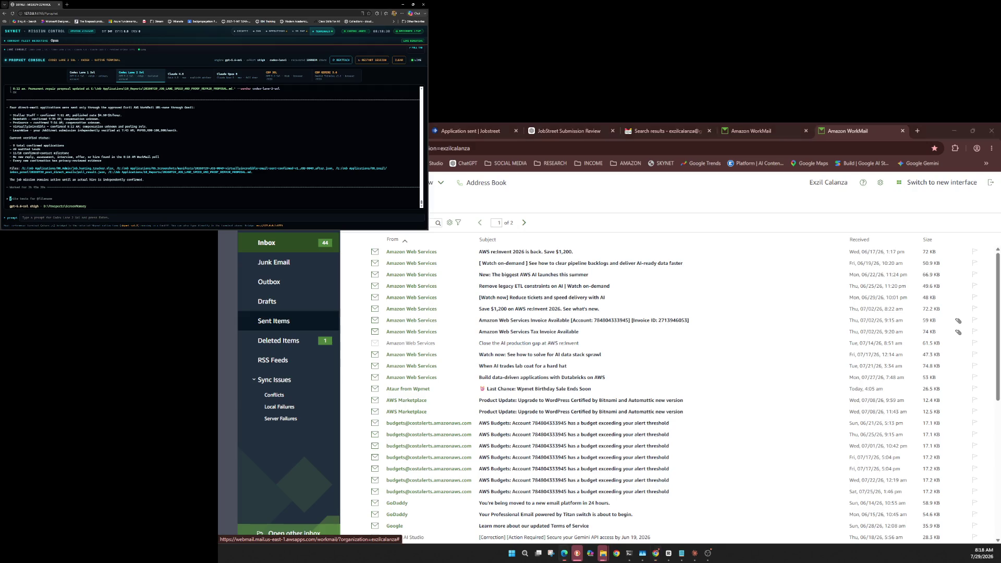
type("were t")
type("you")
key("BackSpace")
key("BackSpace")
key("BackSpace")
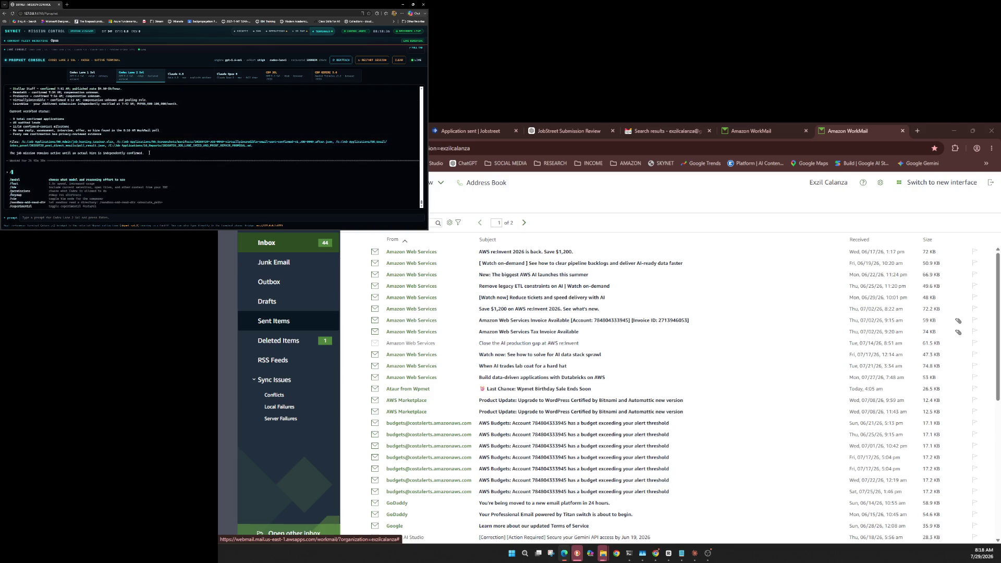
type("/goal find a ")
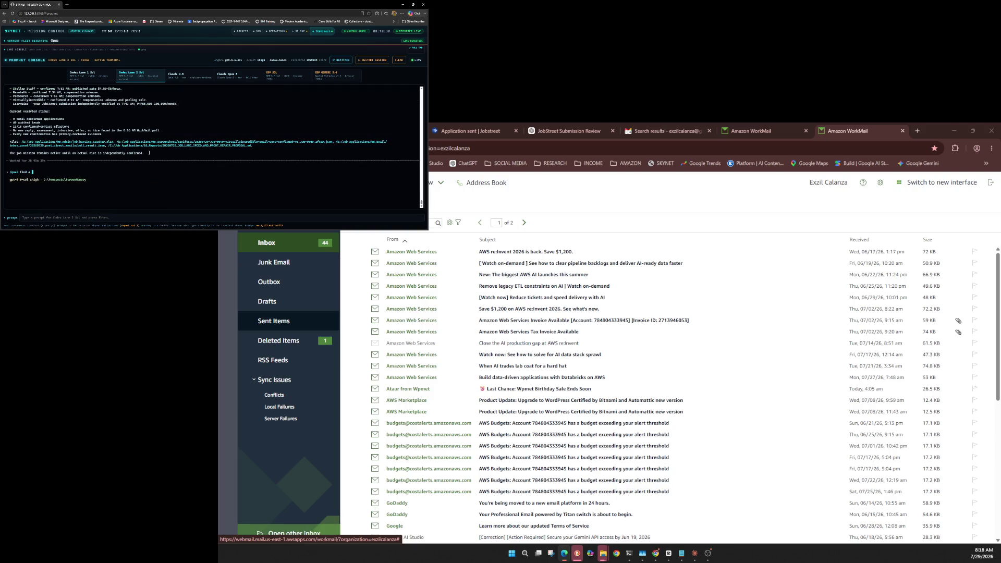
type("job \"L")
type("ITERA")
type("LLY\" until h")
type("ired ")
type("or send")
key("BackSpace")
key("BackSpace")
key("BackSpace")
type("do called")
type(" emai")
key("BackSpace")
key("BackSpace")
key("BackSpace")
type("w")
key("BackSpace")
key("BackSpace")
key("BackSpace")
type("cold")
key("Return")
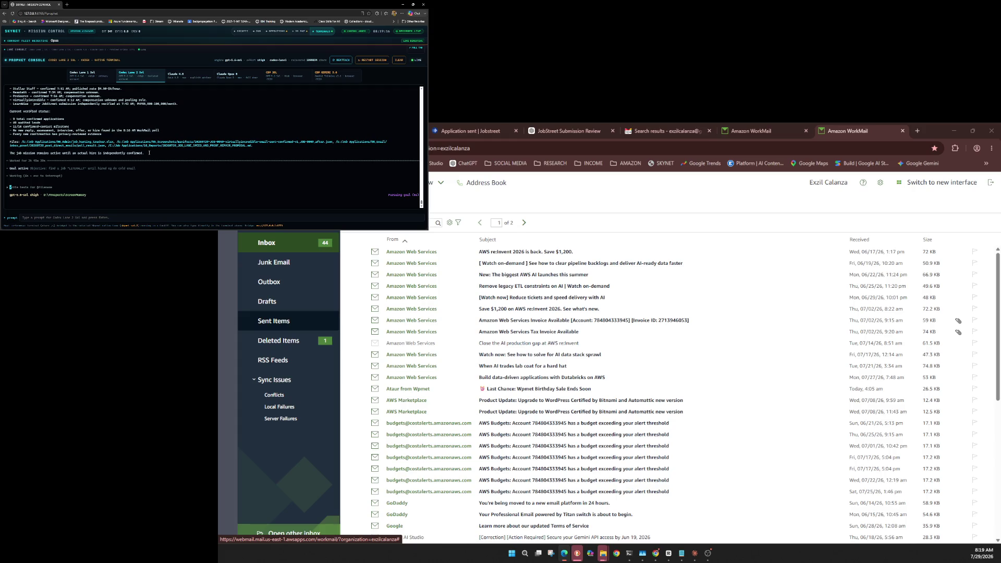
type("d")
type("p t")
type("et hired")
key("Tab")
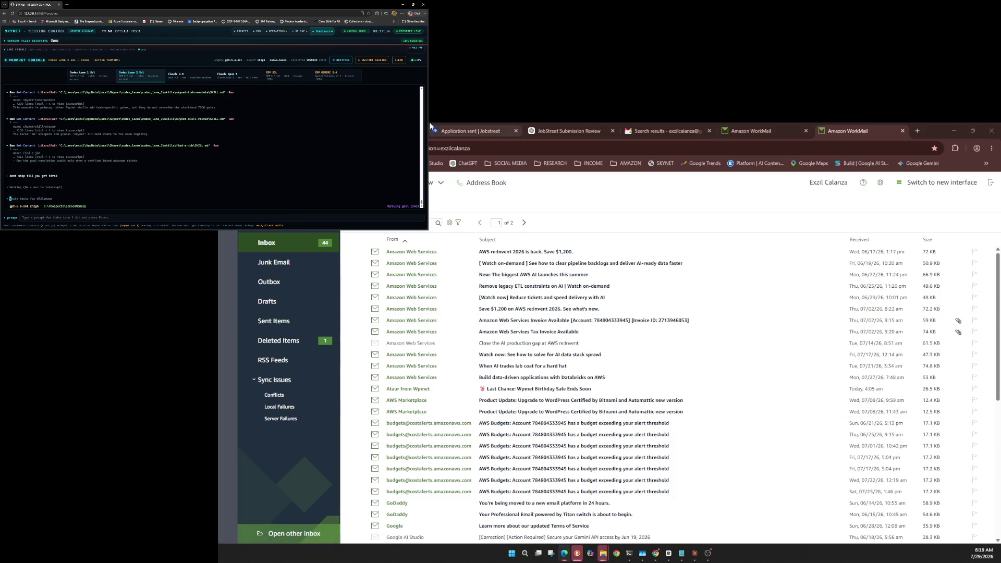
Step: Back in WorkMail's sent messages, open the Marketing Manager application email
left_click(479, 131)
left_click(547, 127)
left_click(768, 126)
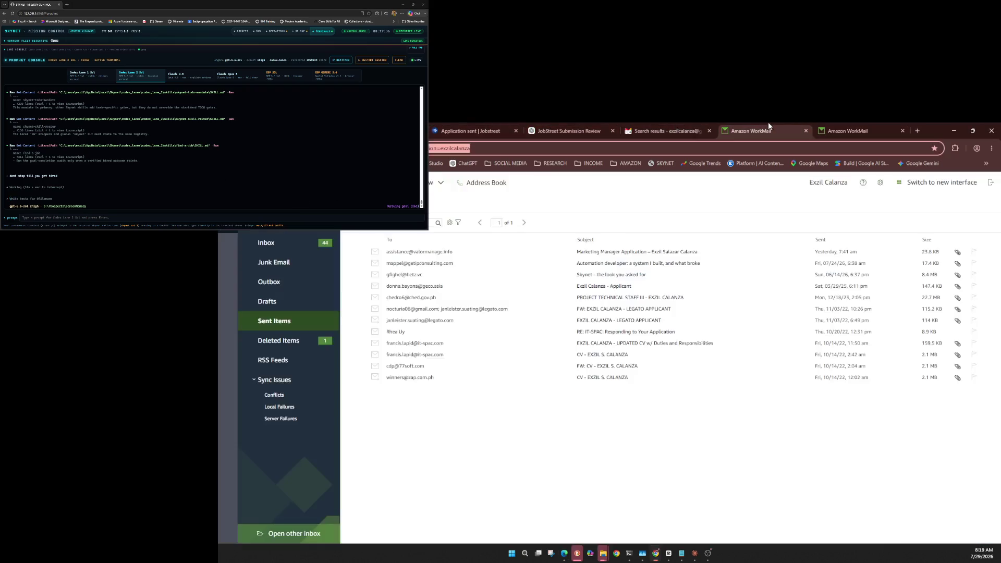
left_click(632, 250)
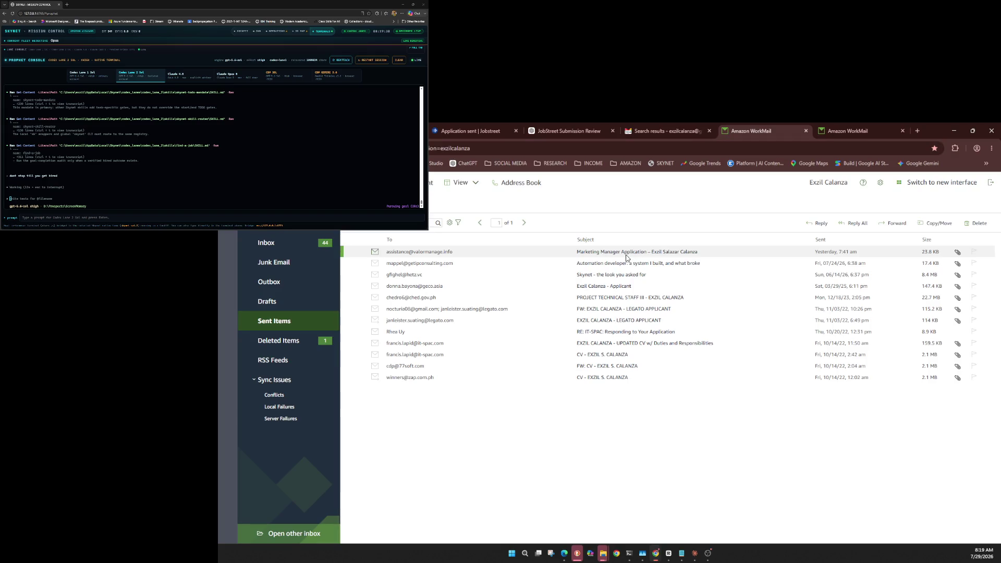
double_click(626, 257)
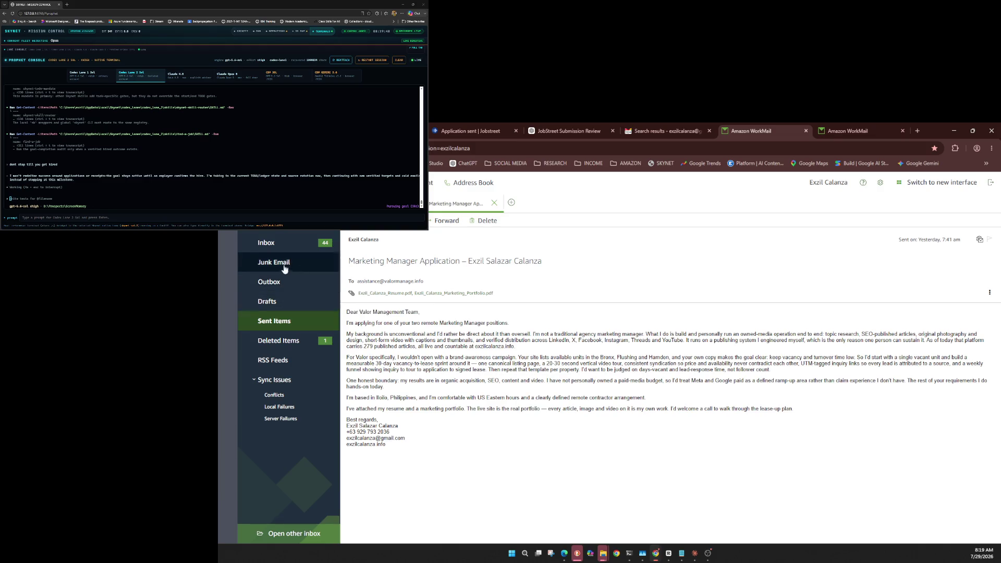
Step: Check the Inbox, Deleted Items and Outbox, ending on Sent Items
left_click(282, 239)
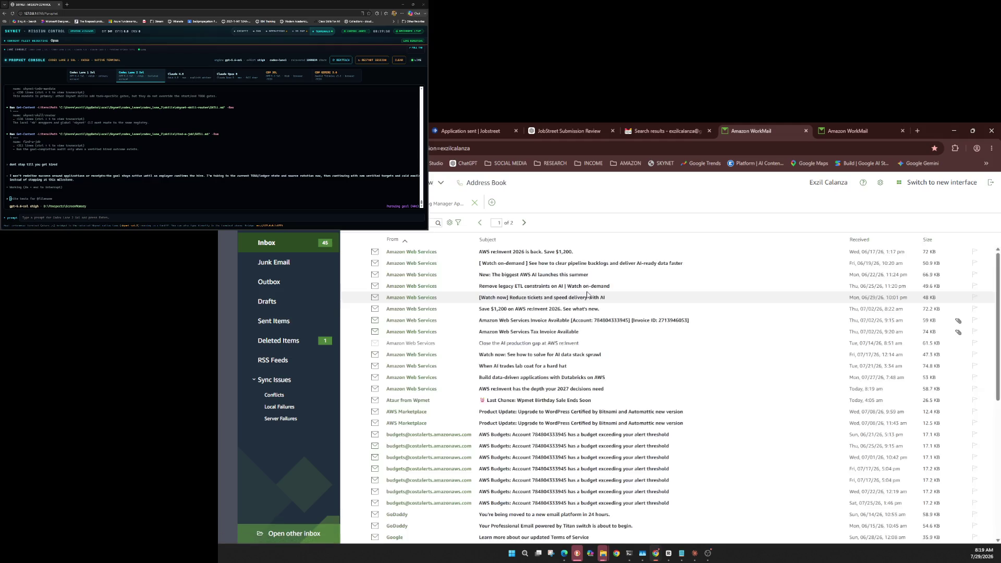
left_click(281, 340)
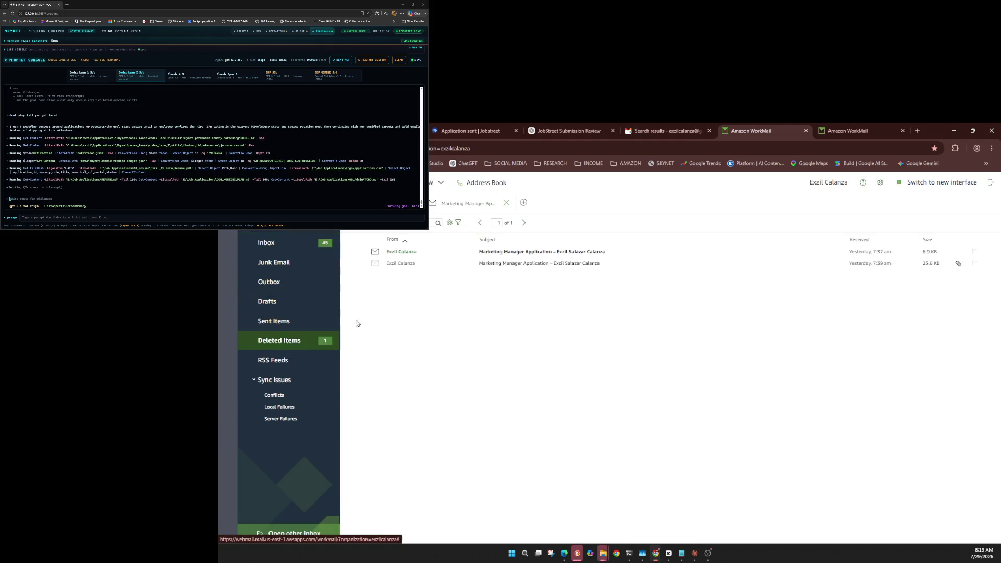
left_click(272, 243)
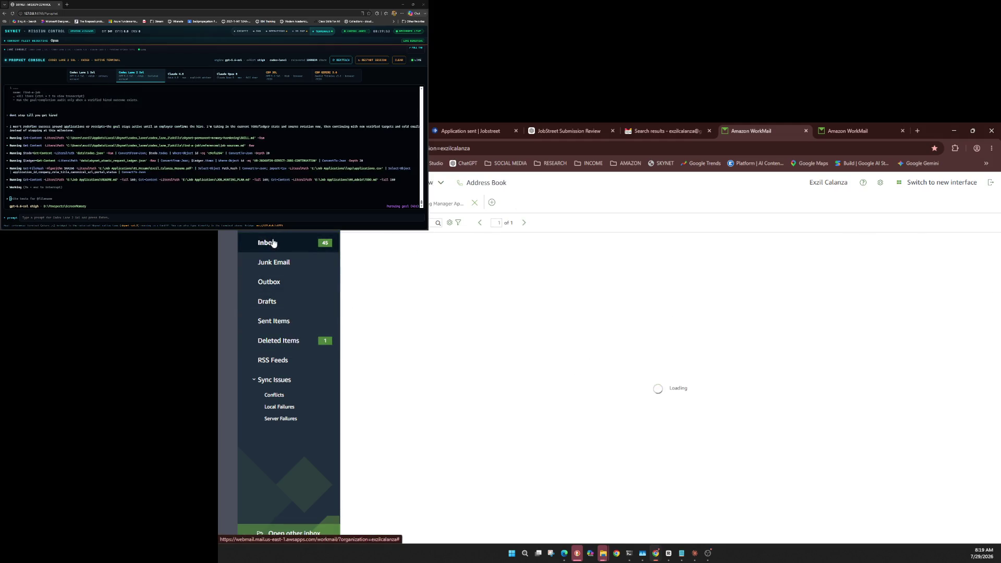
left_click(283, 289)
left_click(277, 320)
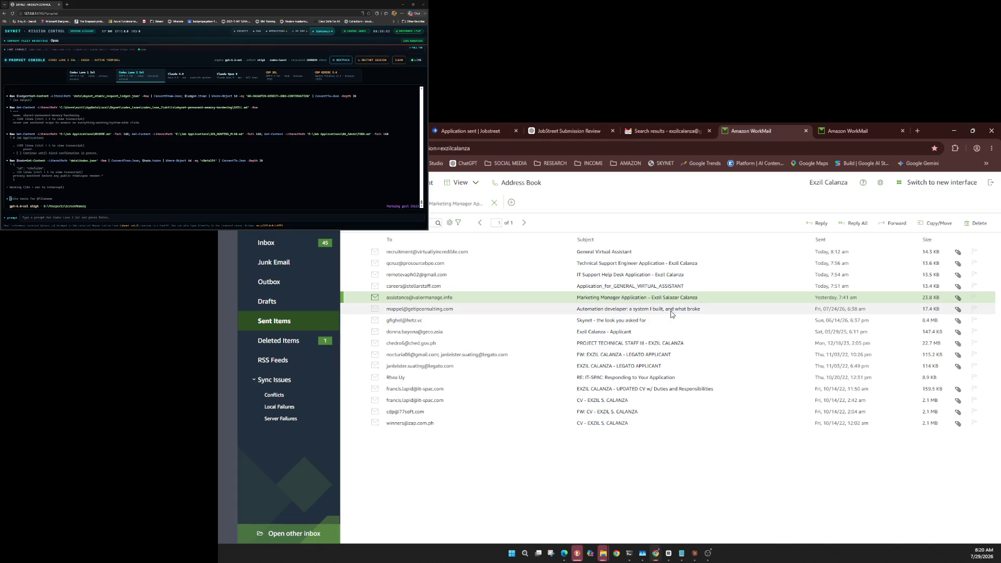
Step: Reopen the Marketing Manager application, then read the General Virtual Assistant application, finishing in the Inbox
key("Up")
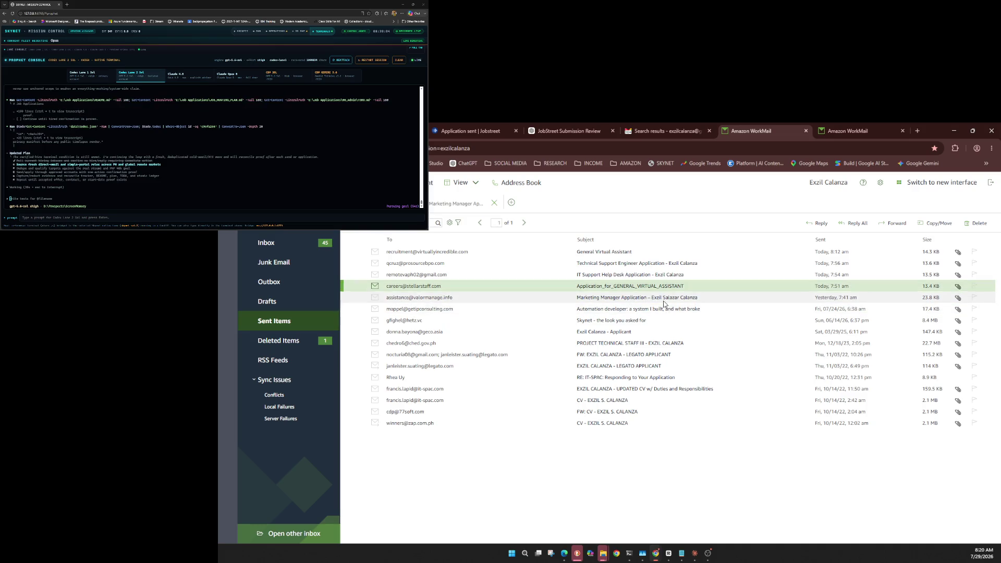
double_click(663, 298)
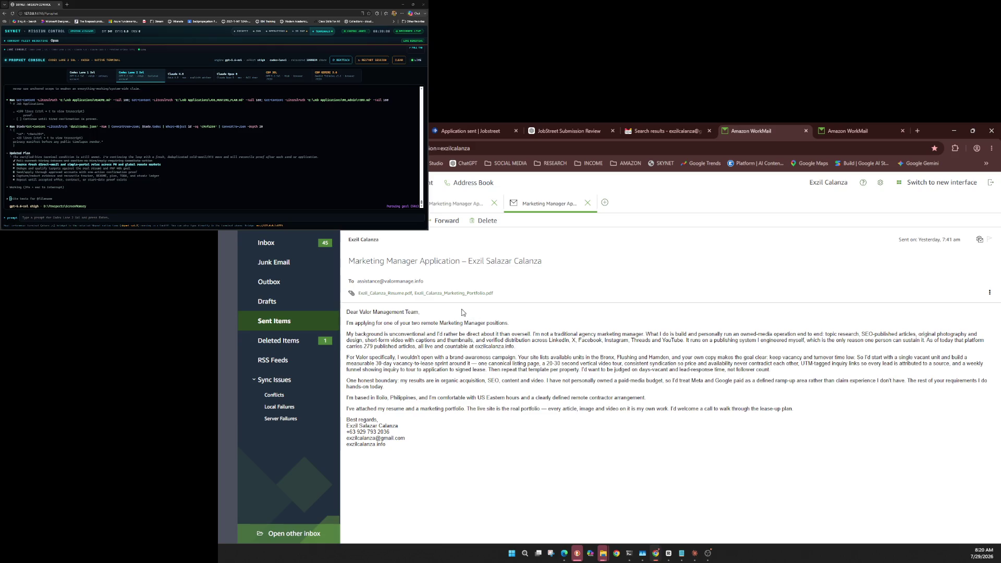
left_click(290, 250)
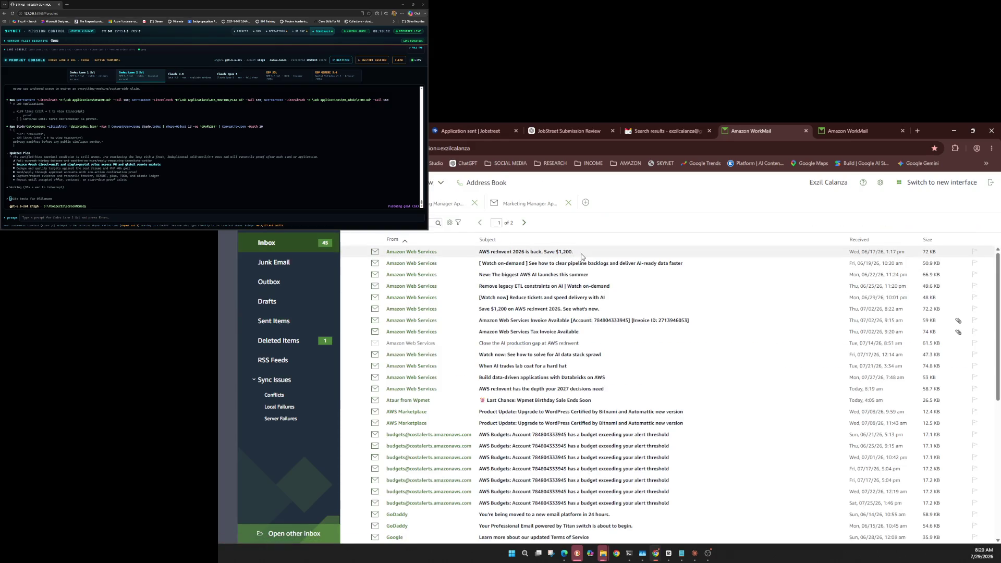
left_click(297, 321)
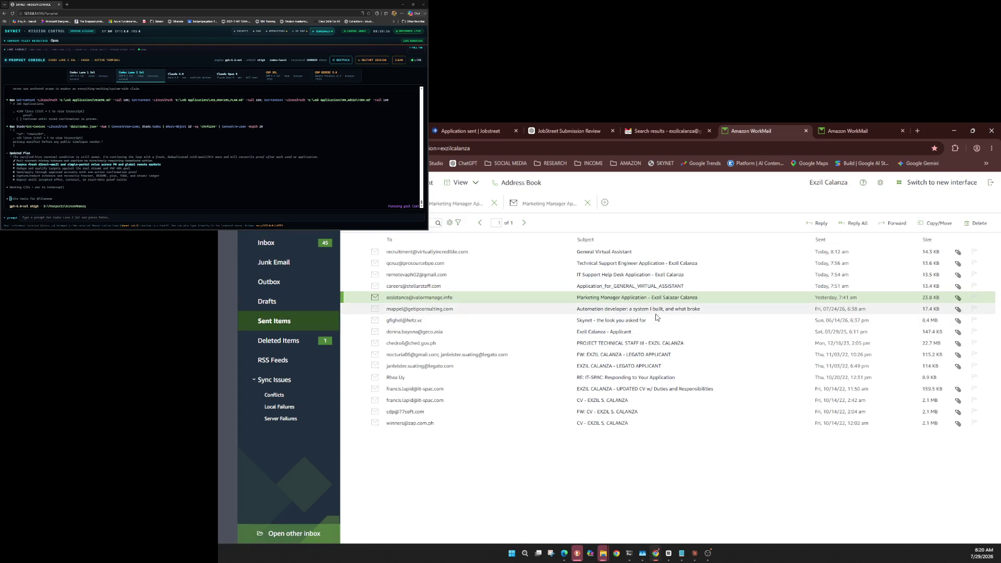
double_click(622, 291)
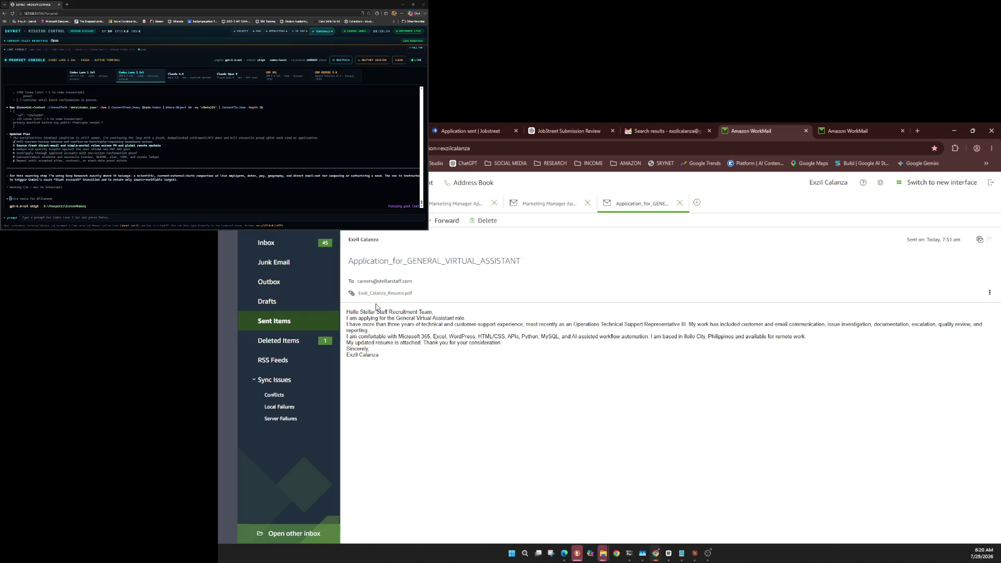
left_click(302, 246)
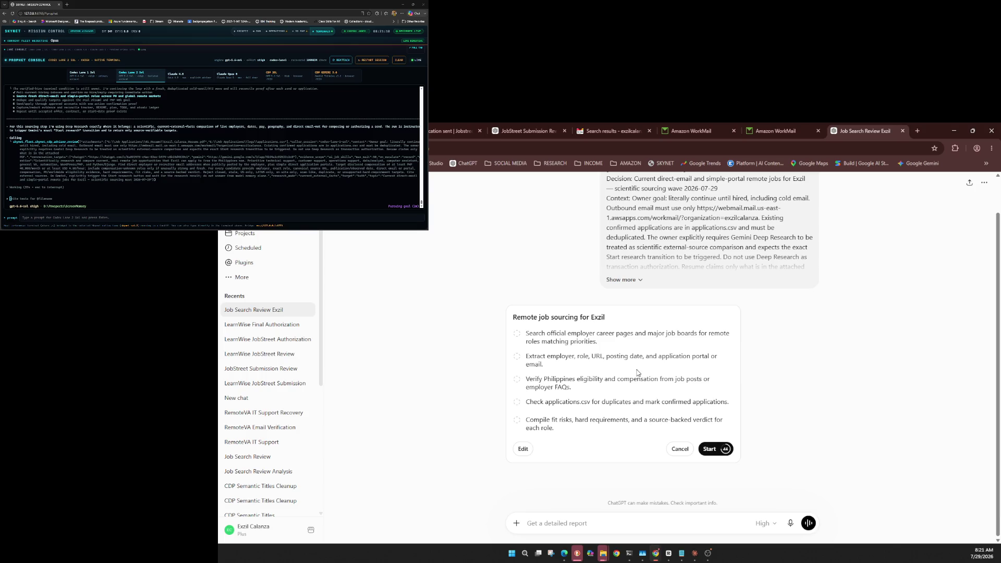
left_click(516, 523)
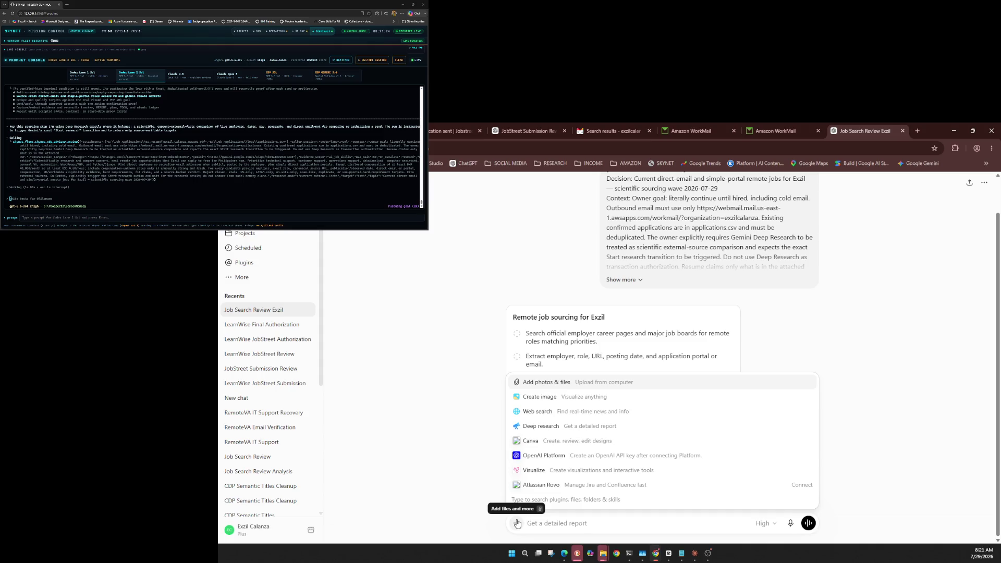
left_click(409, 452)
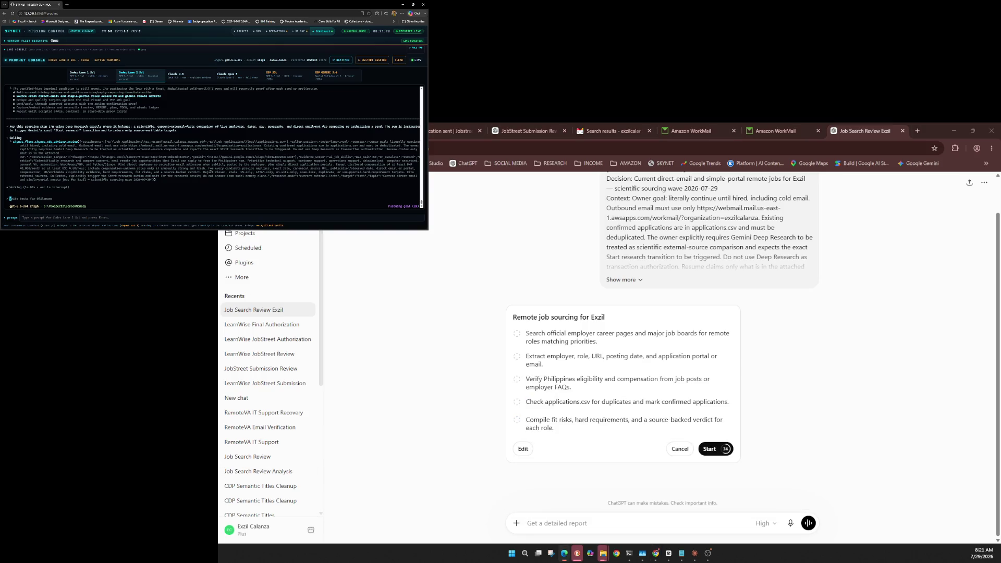
type("a")
key("BackSpace")
type("ake sure i")
type("n f")
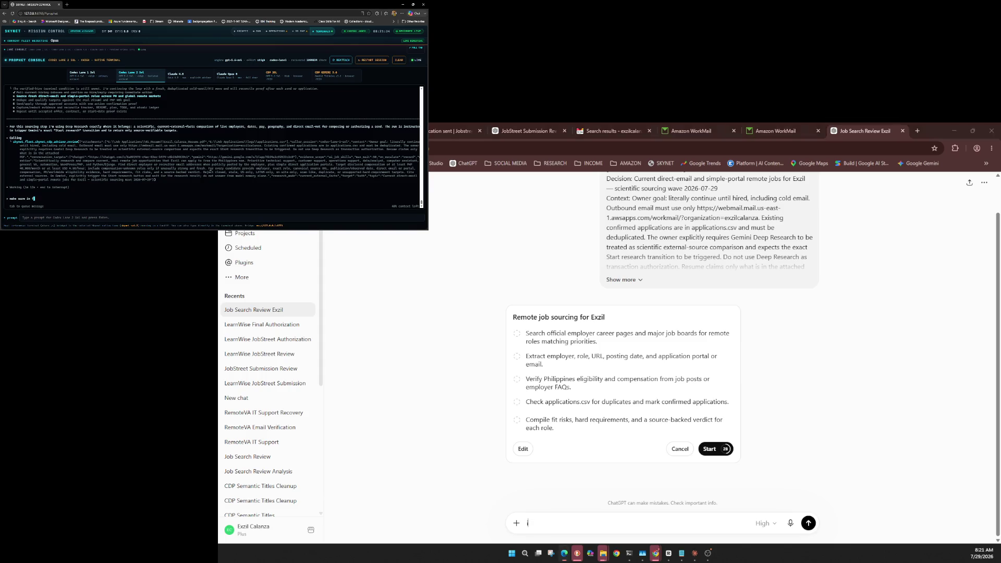
type("u")
type("u")
type(" a job saw w")
type("eb")
type("earch not ht")
type("he deep")
type(" search in ")
type("GPT as")
key("alt+Tab")
key("Return")
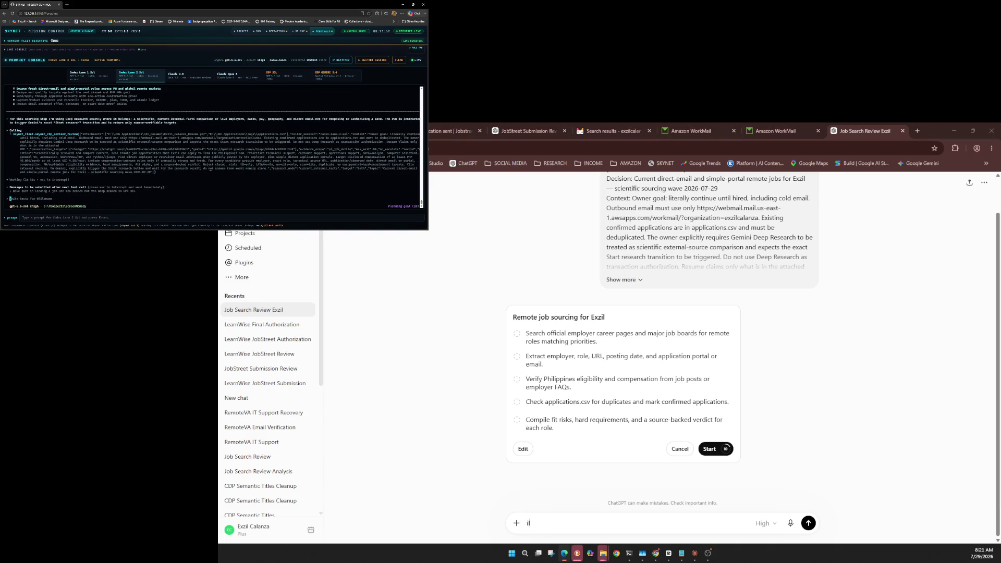
type("again deep ")
type("sea")
type("h")
key("BackSpace")
Step: Tell the agent to use deep search only when stuck, and start asking it to learn its CDP advisor tools
type("y ")
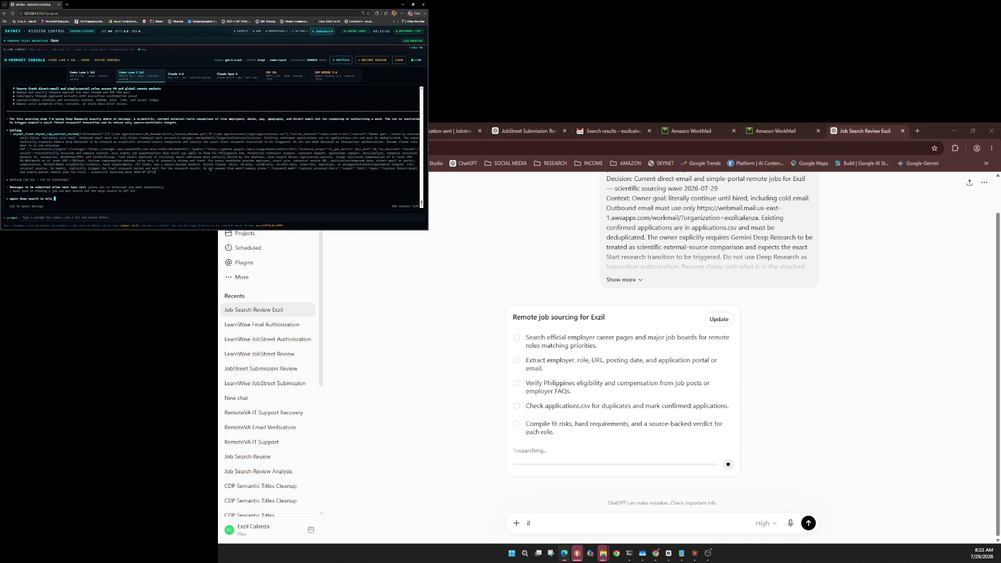
type("ashor")
type("ize to use w")
type("hen you are so du")
type("mb to fix ")
type("something or")
type("other things")
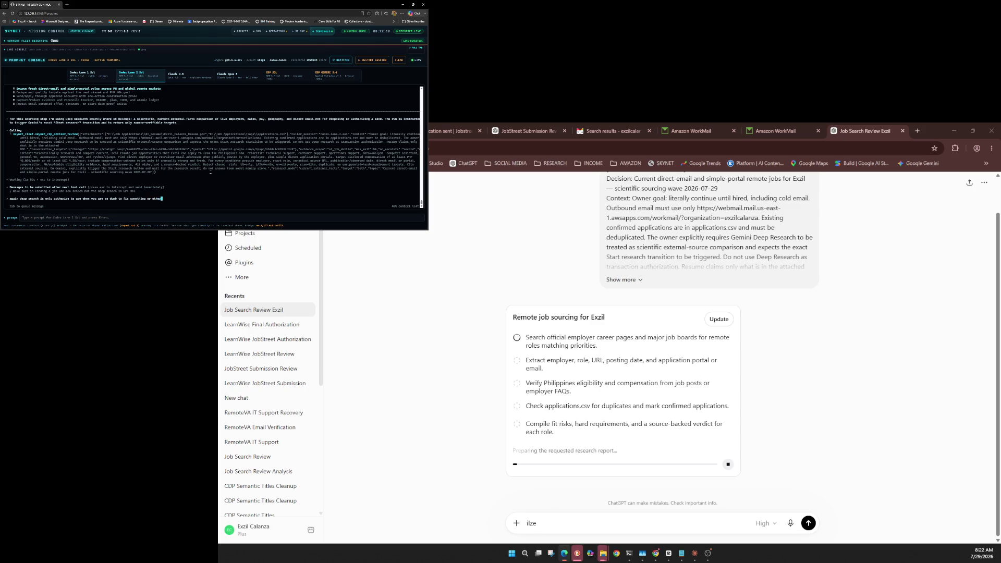
key("Return")
type("leas")
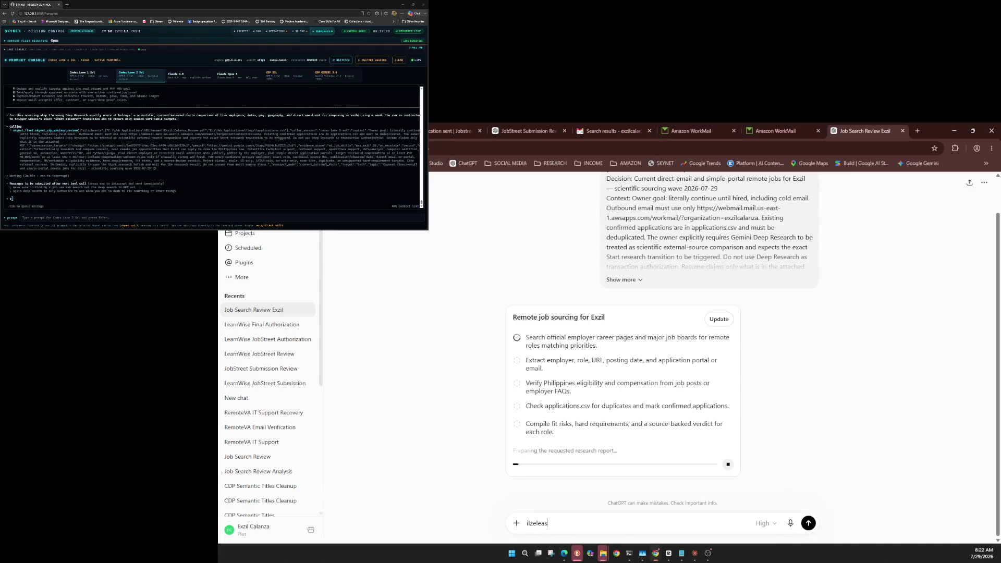
left_click(210, 172)
type("leas")
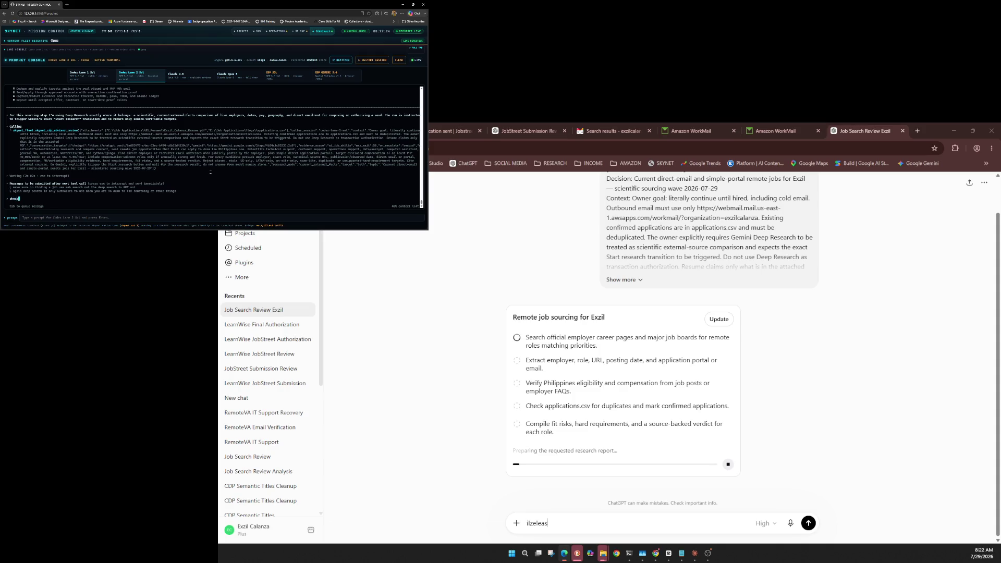
type("ease d")
type("nderstand ")
type("all tools you have for ")
type("CDP advisor")
type("s may")
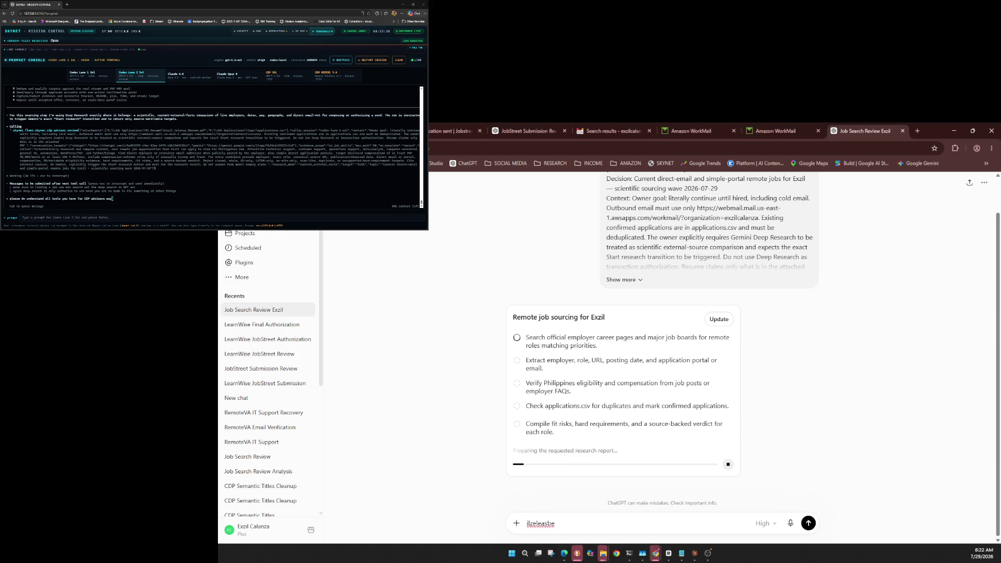
type("belook at the ")
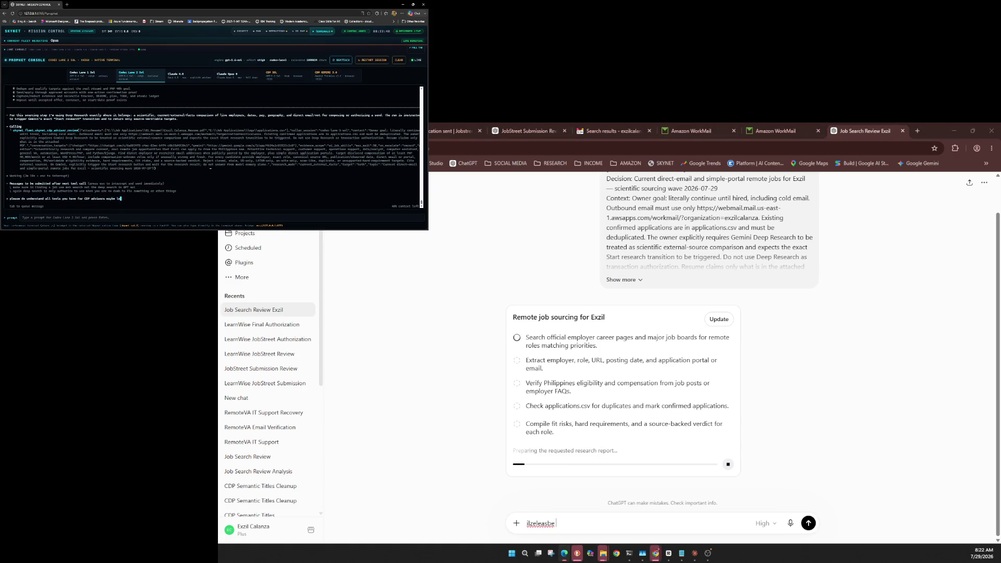
type("documentation")
type(" or ask")
type(" them rathre ")
type("than using t")
type("hem out of c")
type("ont")
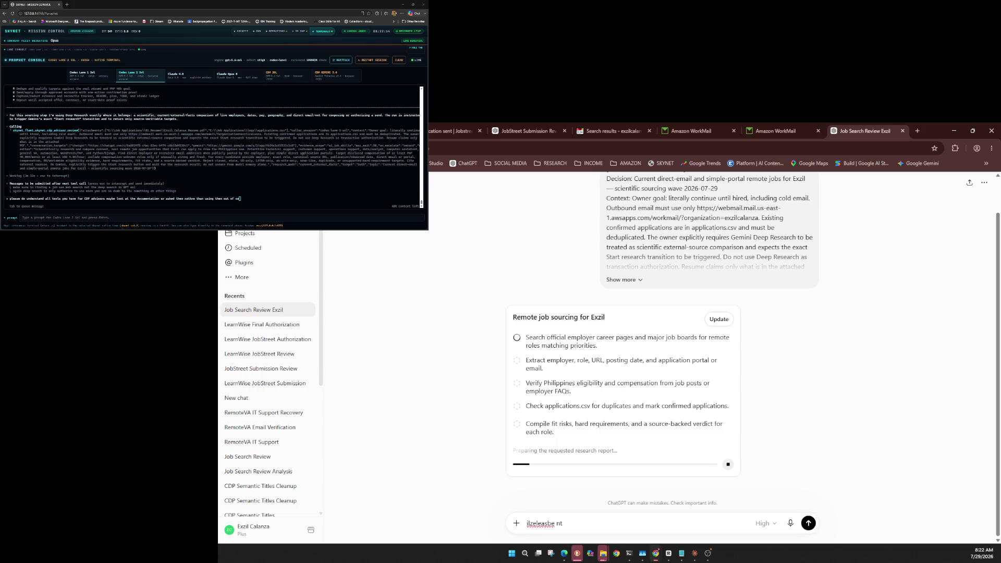
Step: Send the request to study the CDP advisor documentation without unnecessary actions, then close the Job Search Review Exzil chat
left_click(210, 170)
type("n")
key("BackSpace")
key("BackSpace")
key("BackSpace")
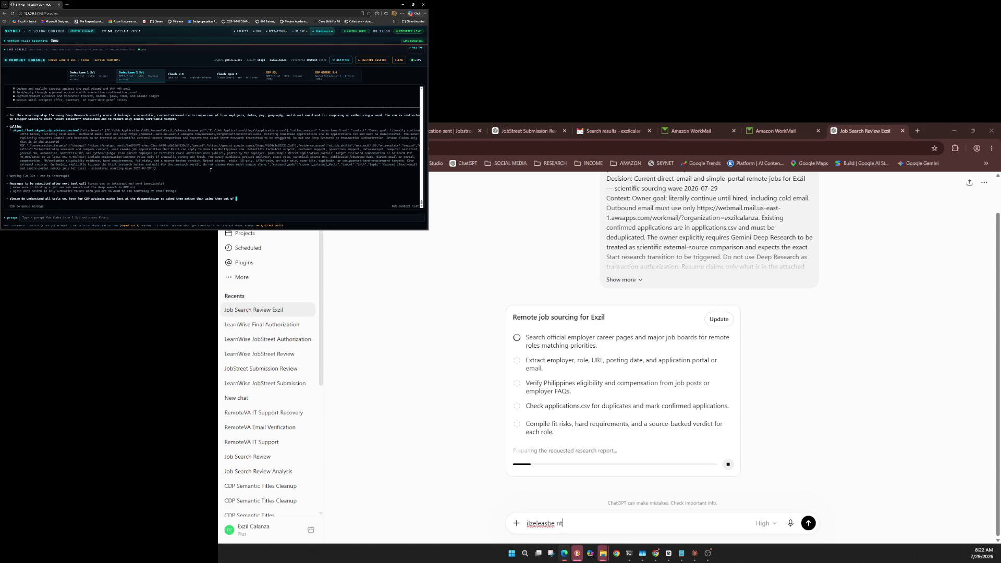
key("BackSpace")
key("BackSpace")
key("BackSpace")
type("unneces")
type("saril")
type("y")
key("alt+Tab")
key("Return")
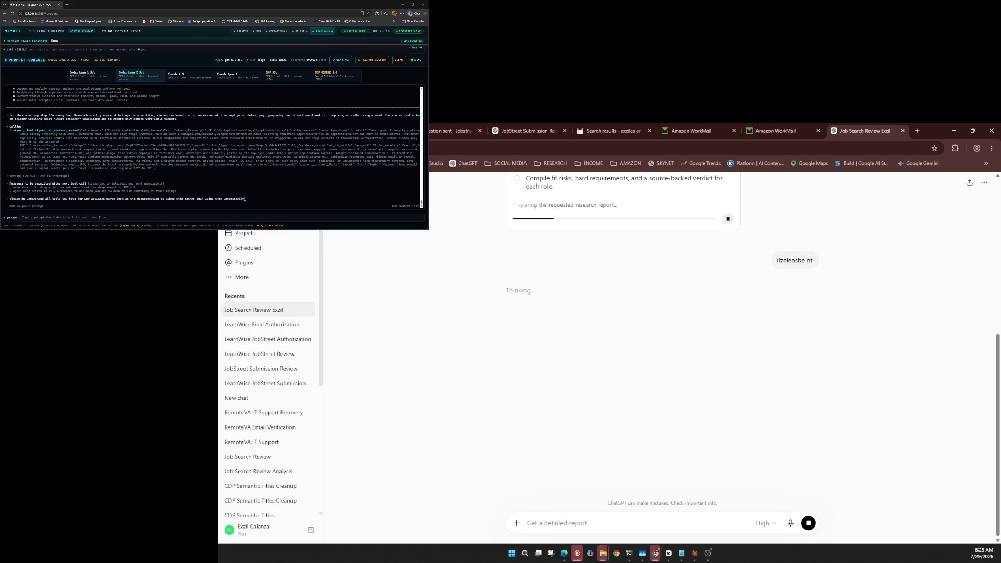
key("alt+Tab")
key("Return")
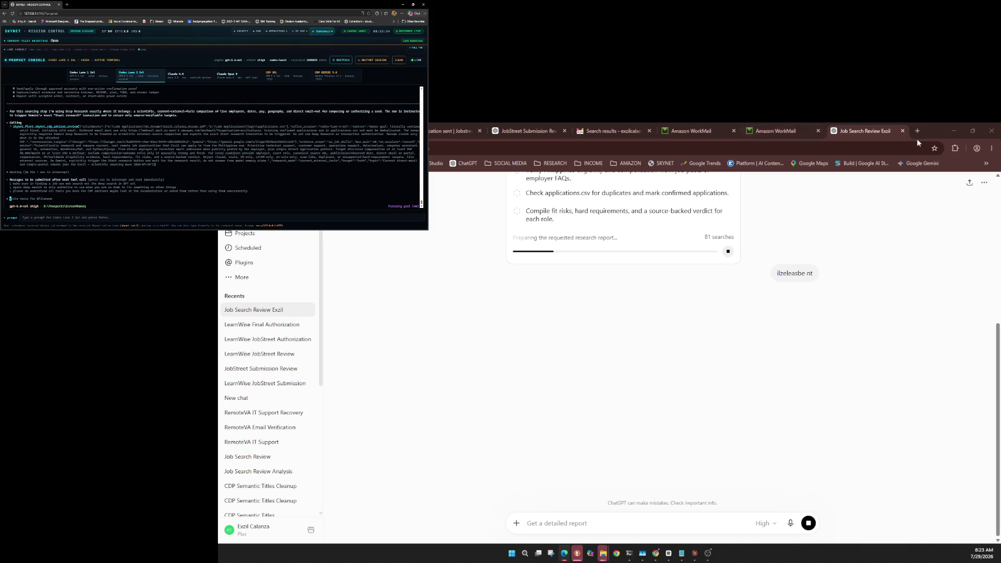
left_click(902, 131)
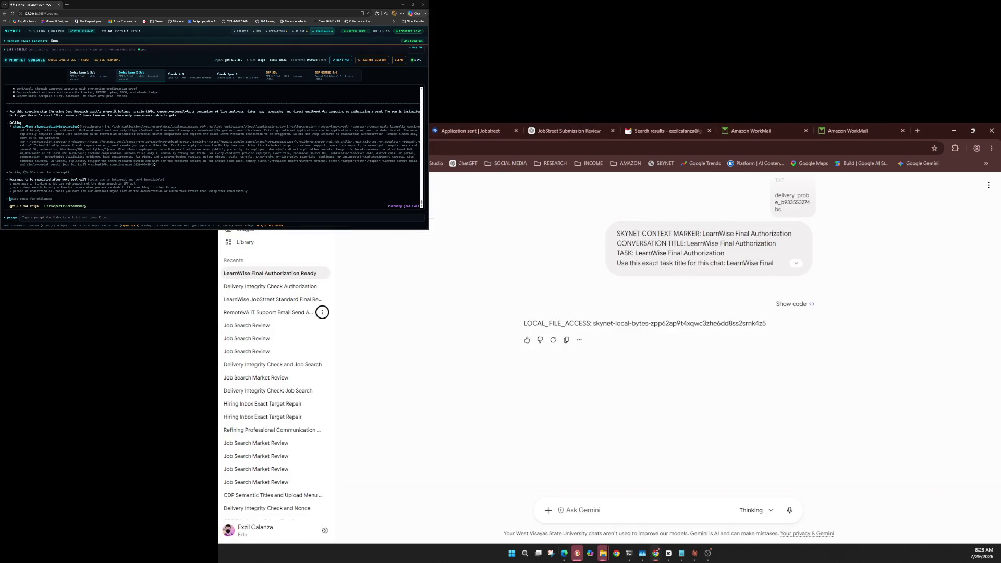
Step: Close the leftover browser tabs and bring up the tool options on a fresh Gemini chat
key("ctrl+w")
key("ctrl+w")
key("ctrl+w")
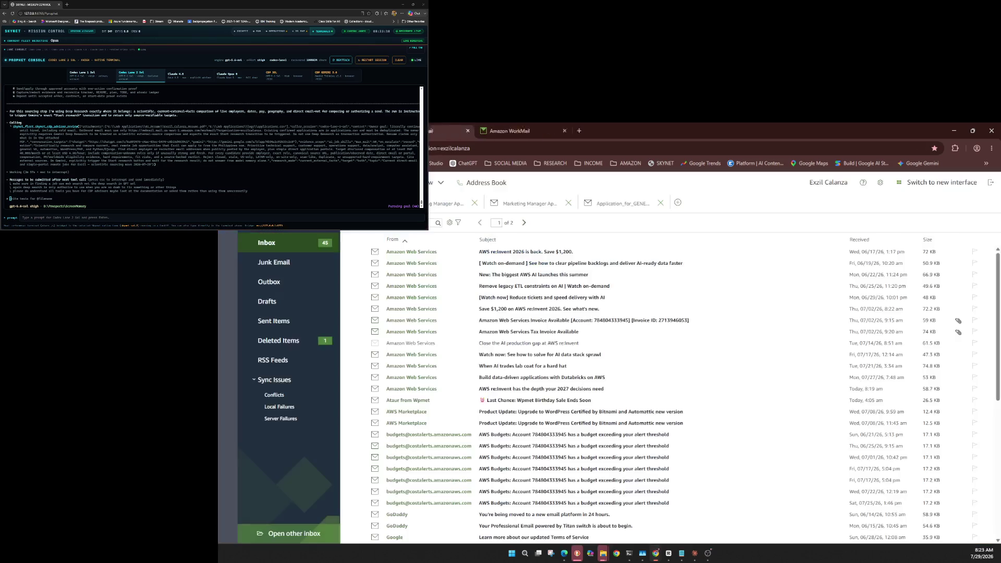
key("ctrl+w")
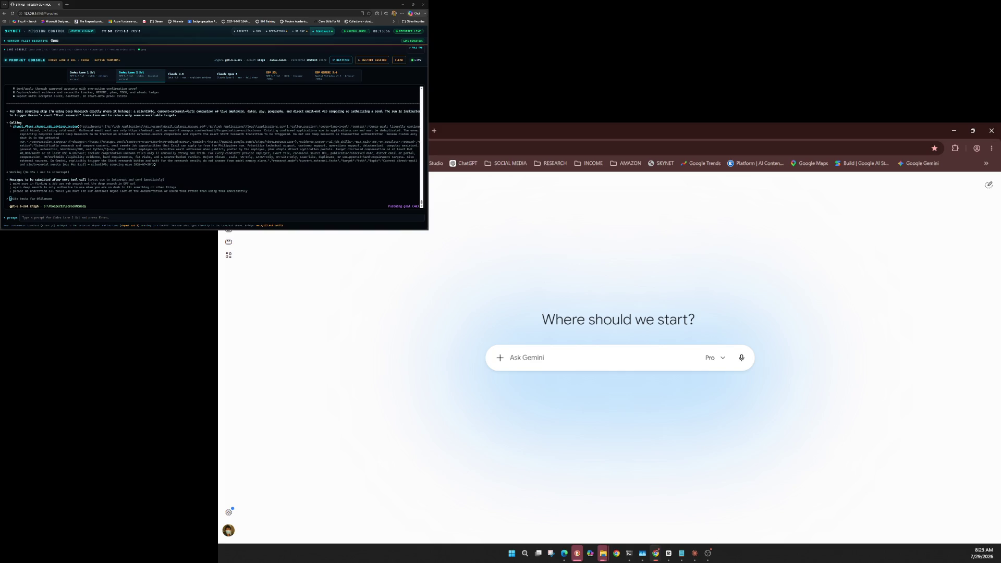
left_click(500, 358)
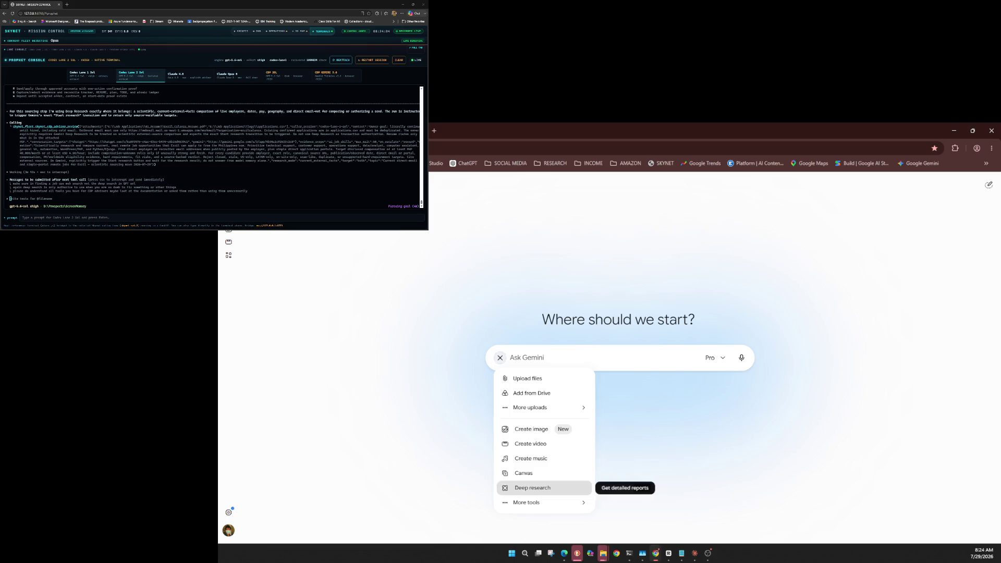
Step: Switch on Deep research, paste the SKYNET advisor review prompt, and send it
left_click(532, 488)
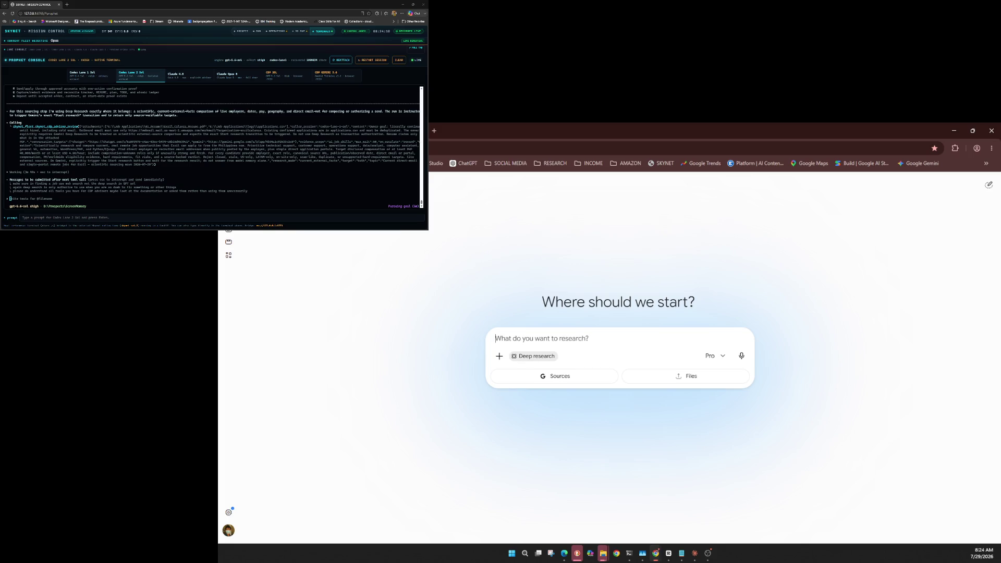
key("ctrl+v")
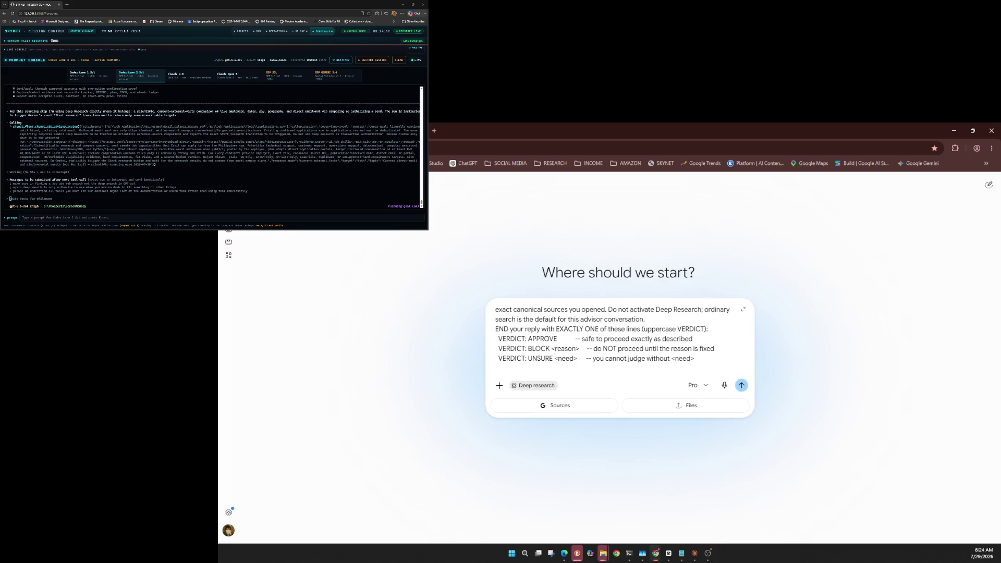
key("Return")
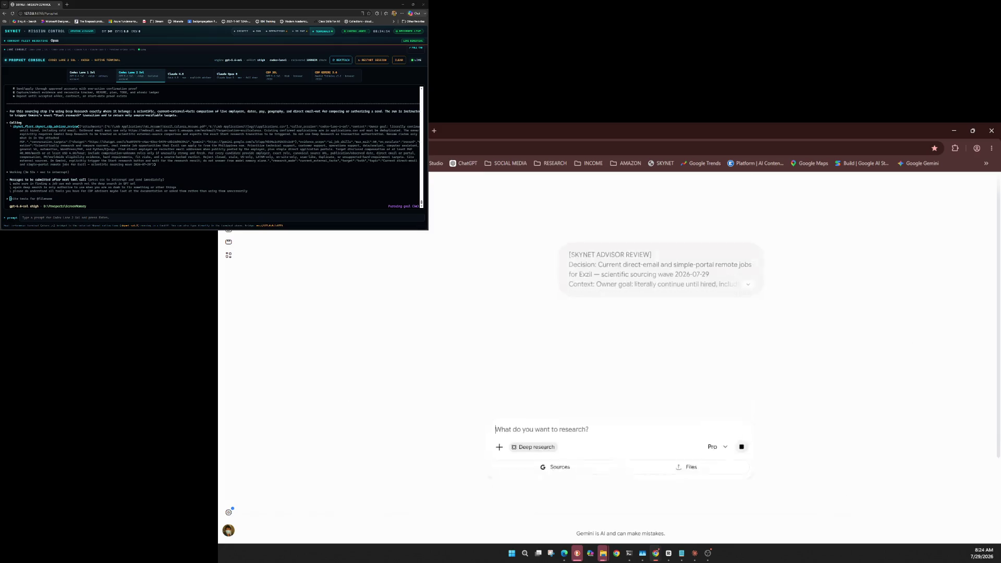
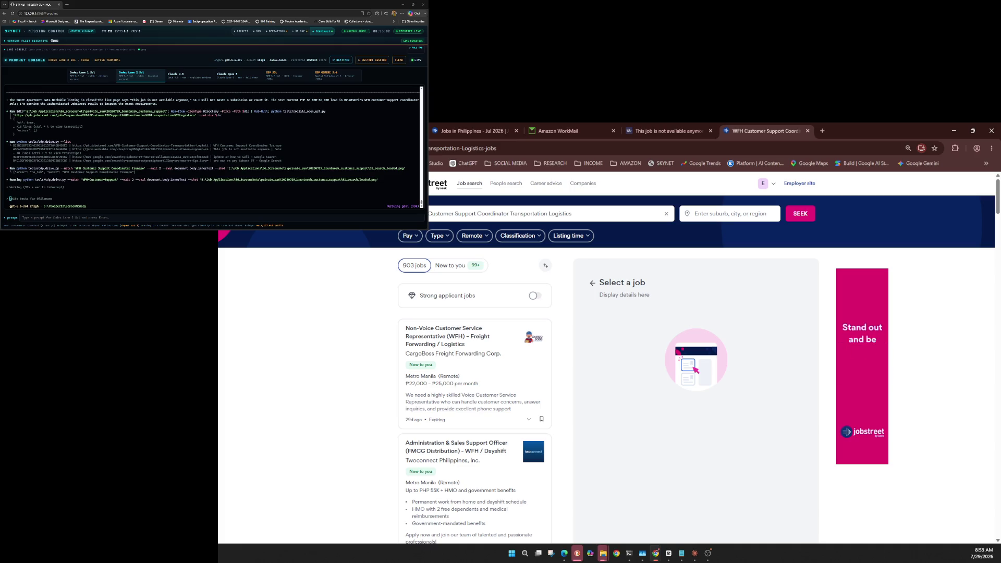
Step: Send the agent the message 'i want a direct client please'
left_click(59, 158)
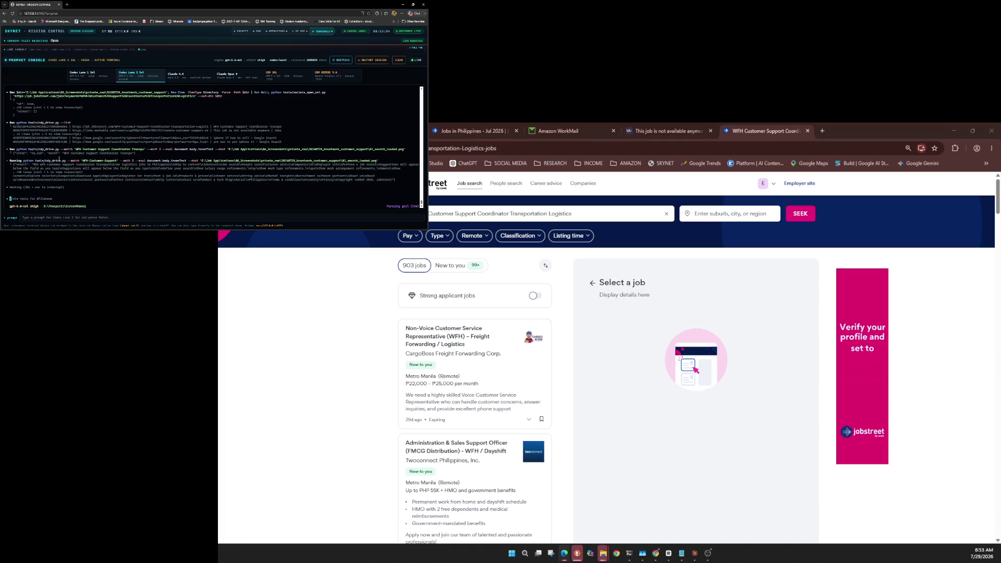
type("i want a dire")
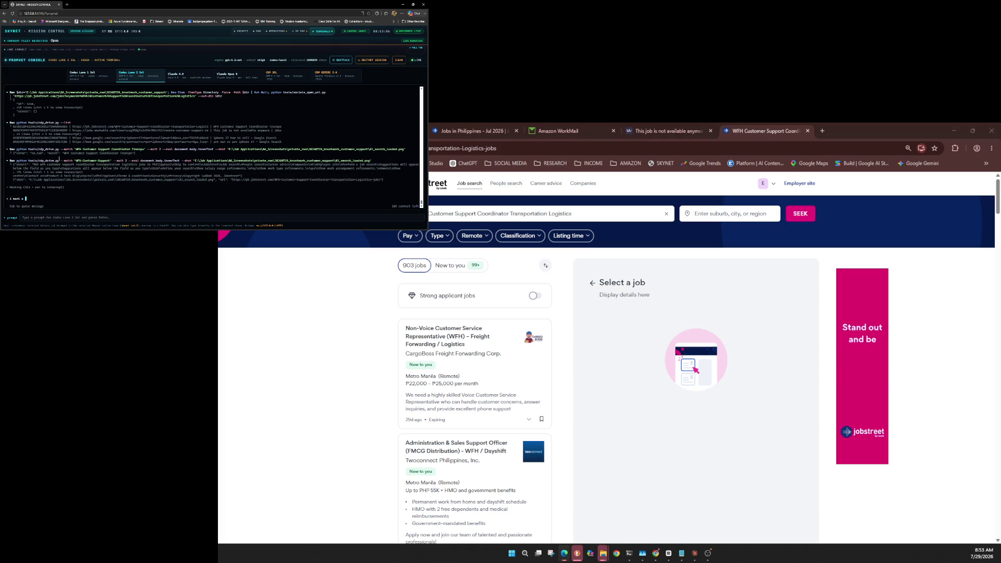
type("ct client please")
key("Return")
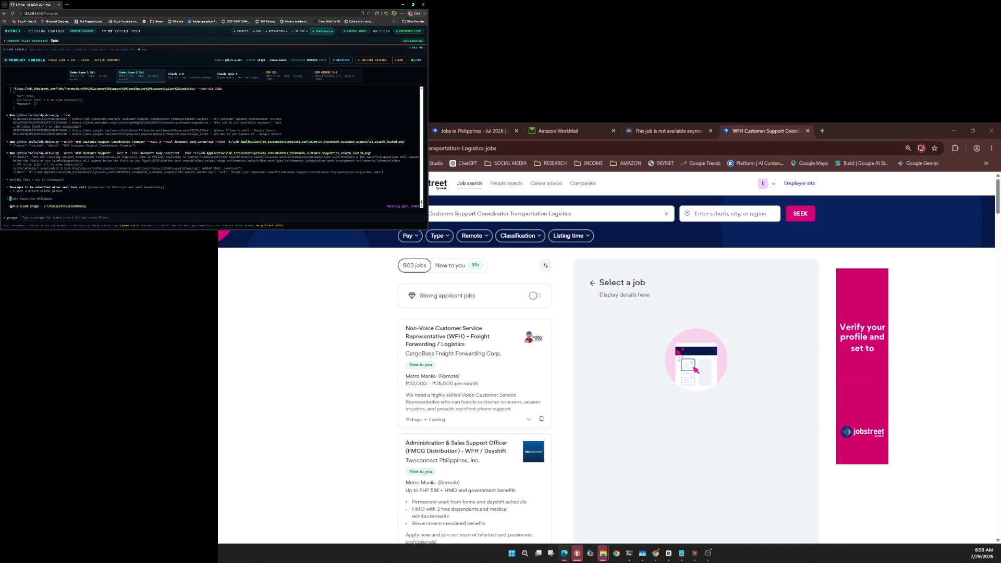
scroll(510, 357, "down", 8)
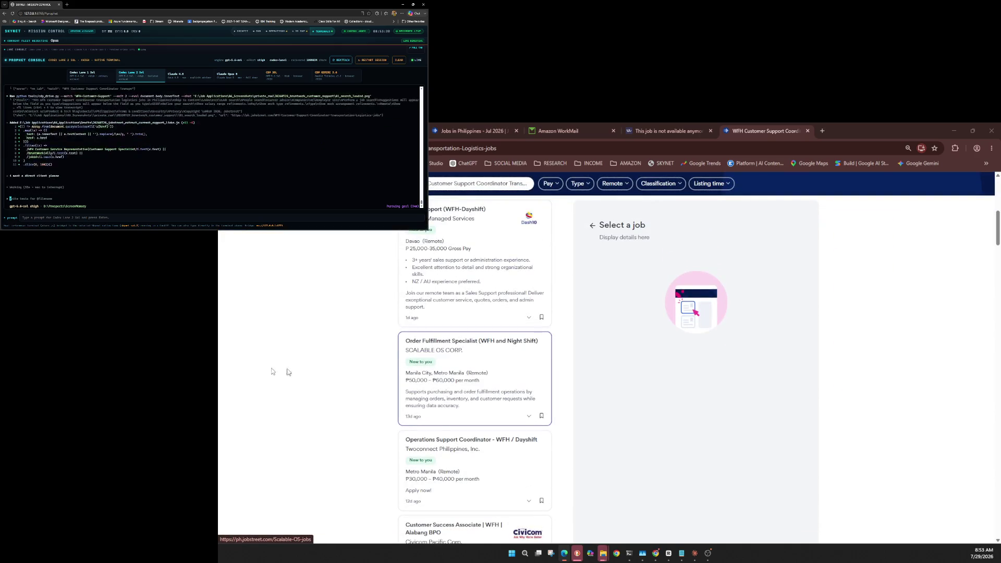
Step: Tell the agent to avoid toxic companies, then scroll JobStreet results to the Project Coordinator listings
type("or")
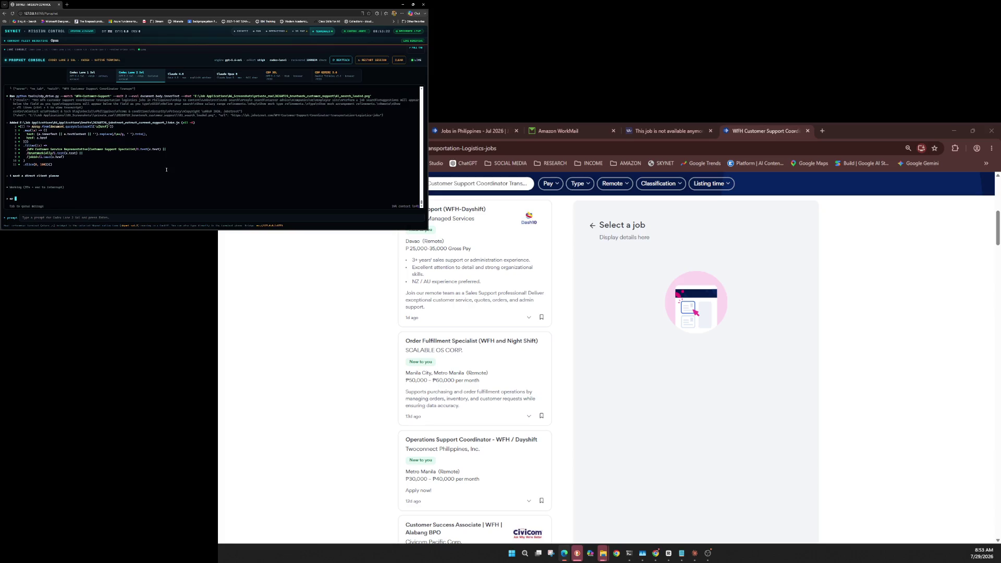
type("me , not a t")
type("ol")
type("an")
type(" one")
key("Return")
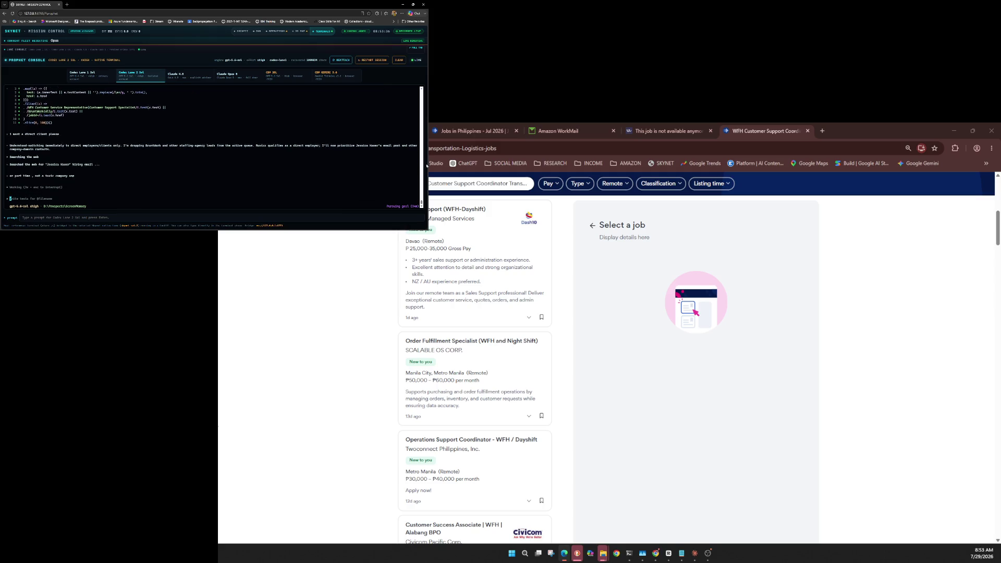
scroll(582, 436, "down", 5)
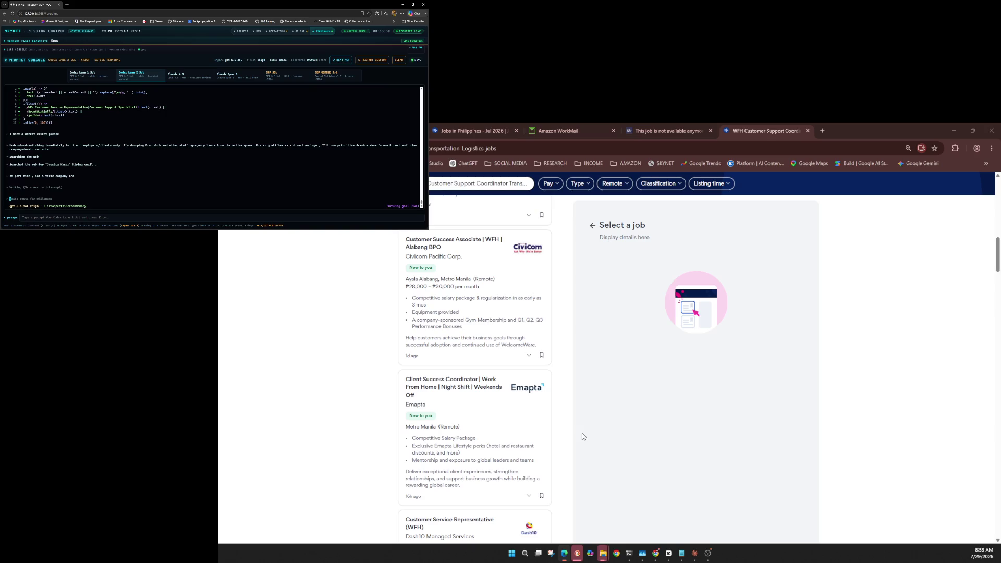
scroll(583, 436, "down", 2)
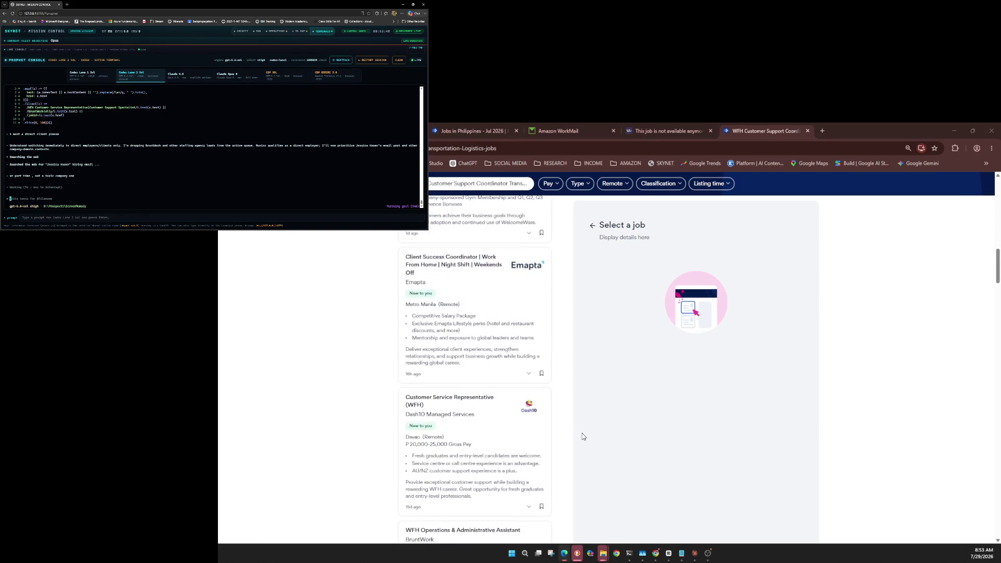
scroll(583, 436, "down", 5)
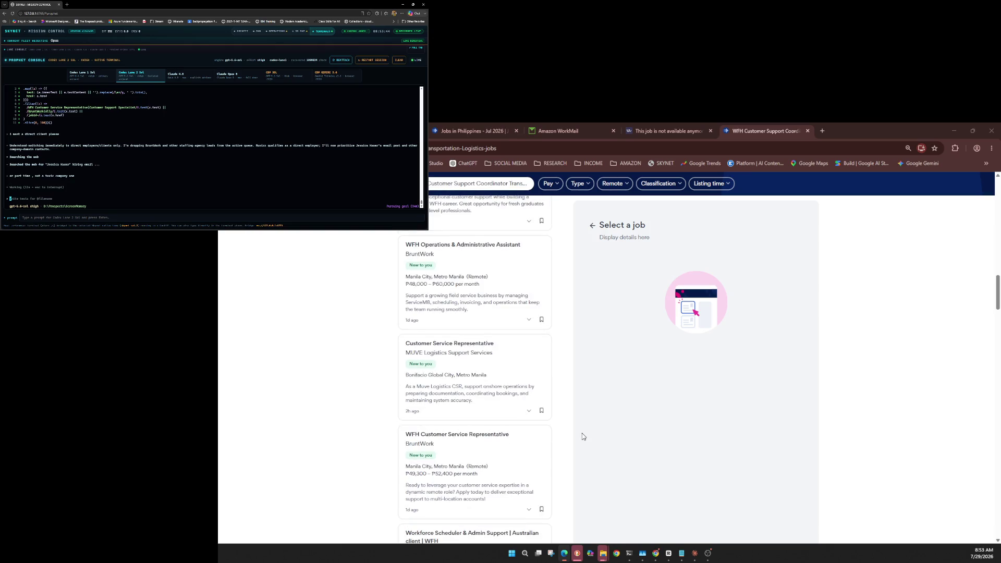
scroll(583, 436, "down", 5)
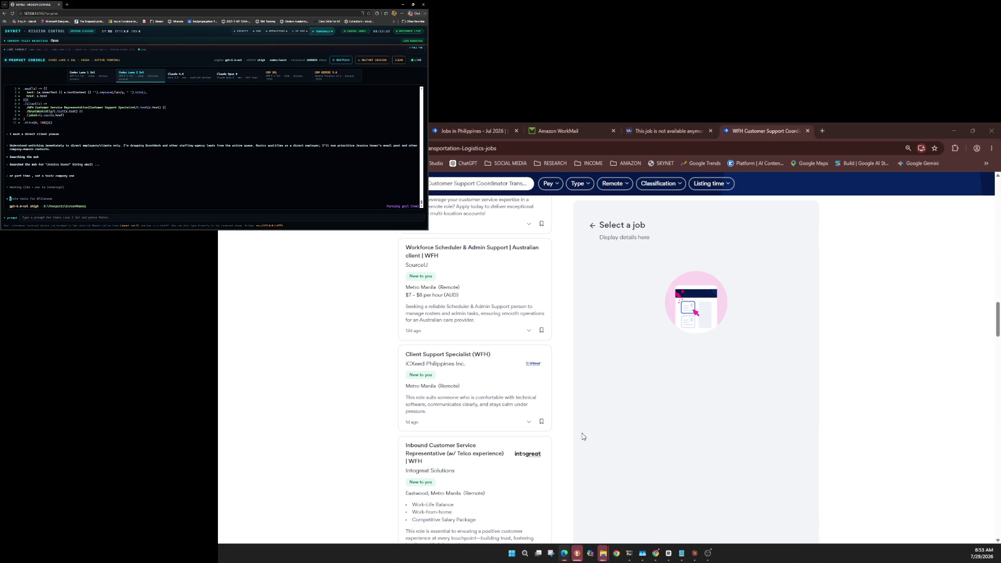
scroll(583, 436, "down", 4)
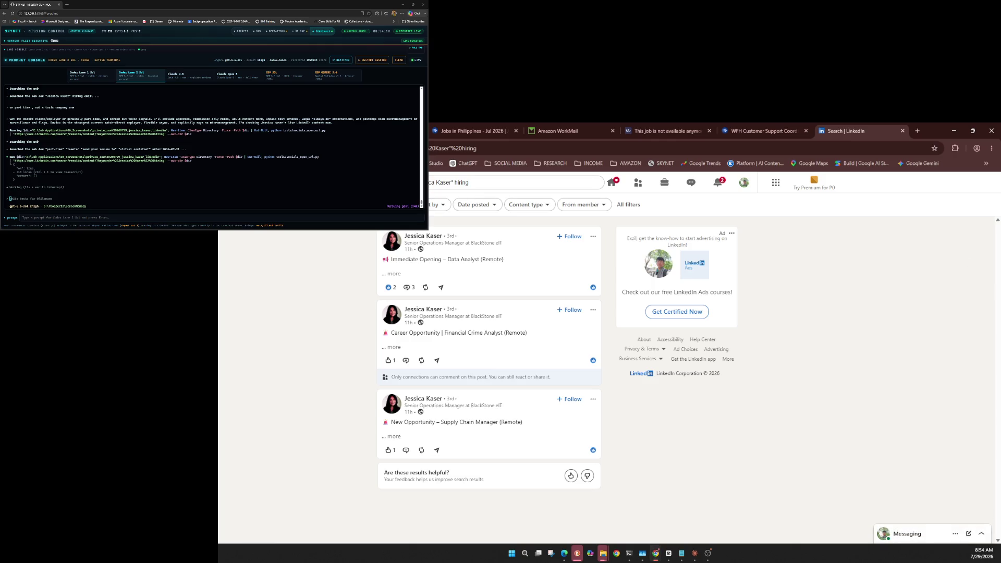
Step: Ask the agent for any admin or clerical work paying 40 and above
left_click(117, 179)
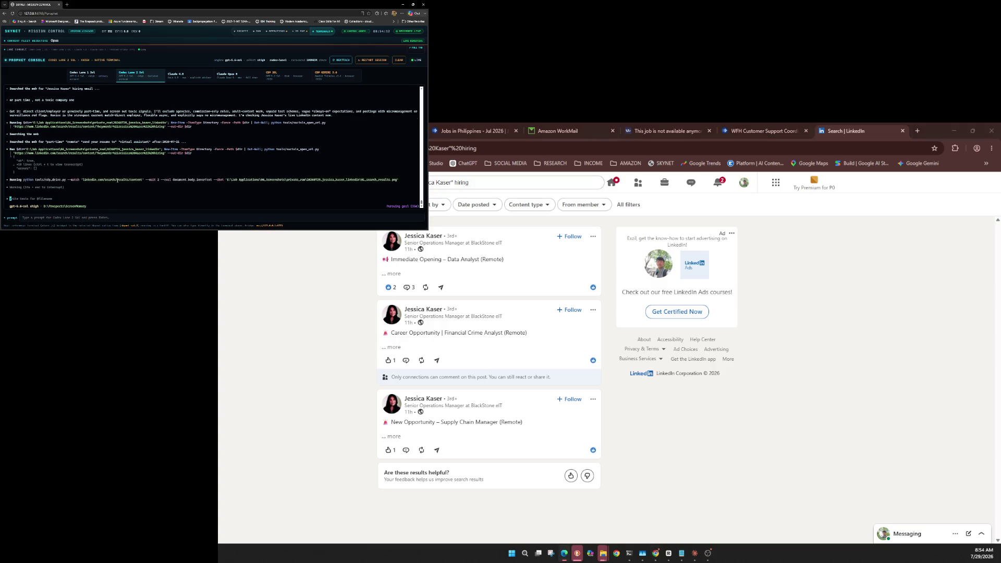
type("sq ad")
type("min task ")
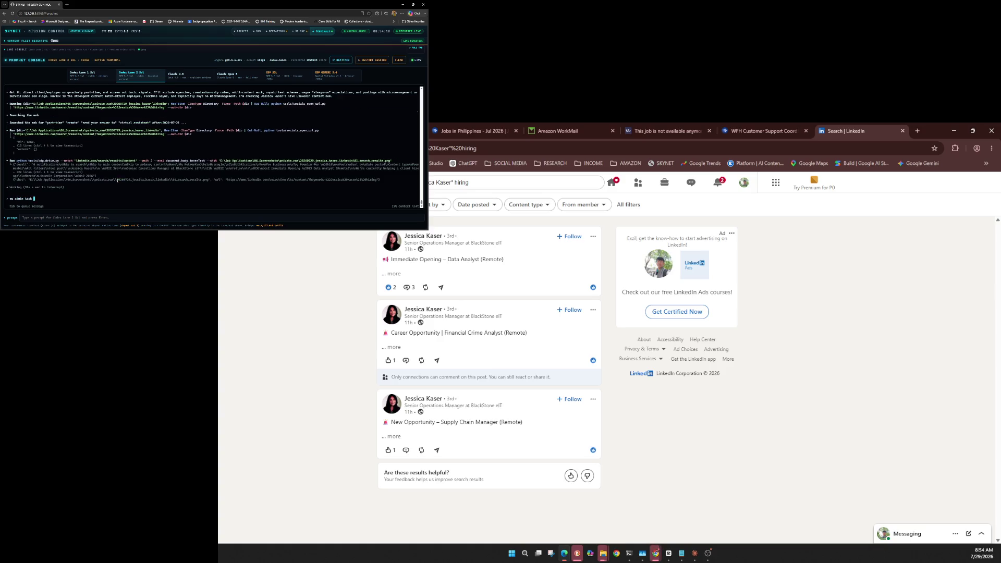
type("or cl")
type("ie")
type("al works or i")
type("t works anythin")
type("g as lo")
type("ng as ")
type("40 abo")
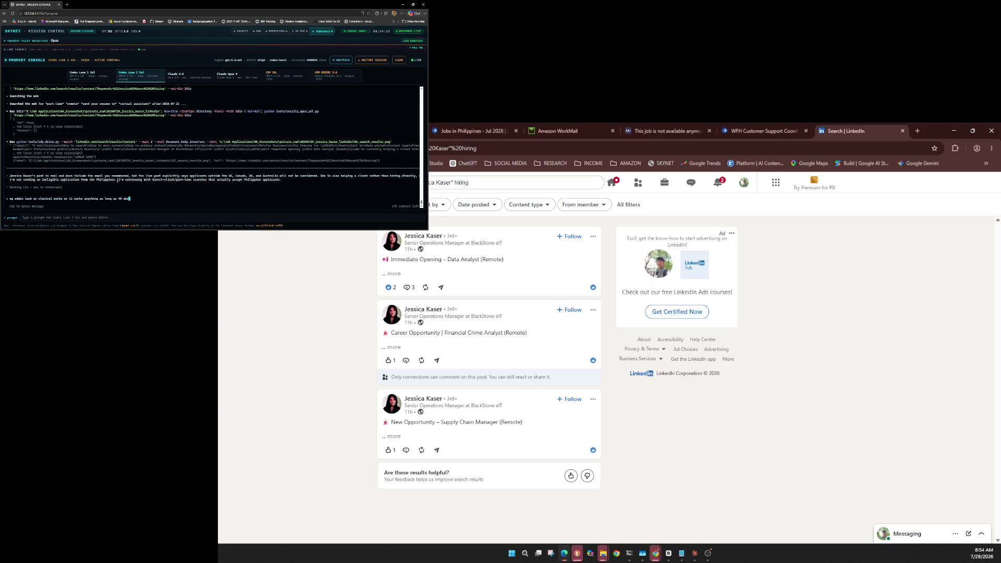
type("ve")
key("Return")
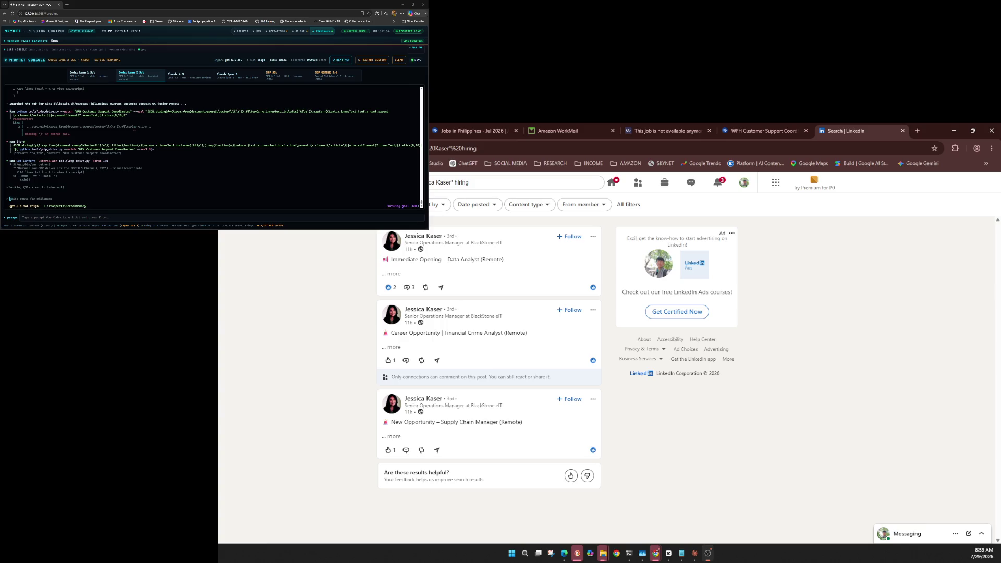
Step: Start a console message demanding proper LinkedIn searching with addresses and better effort
type("ta")
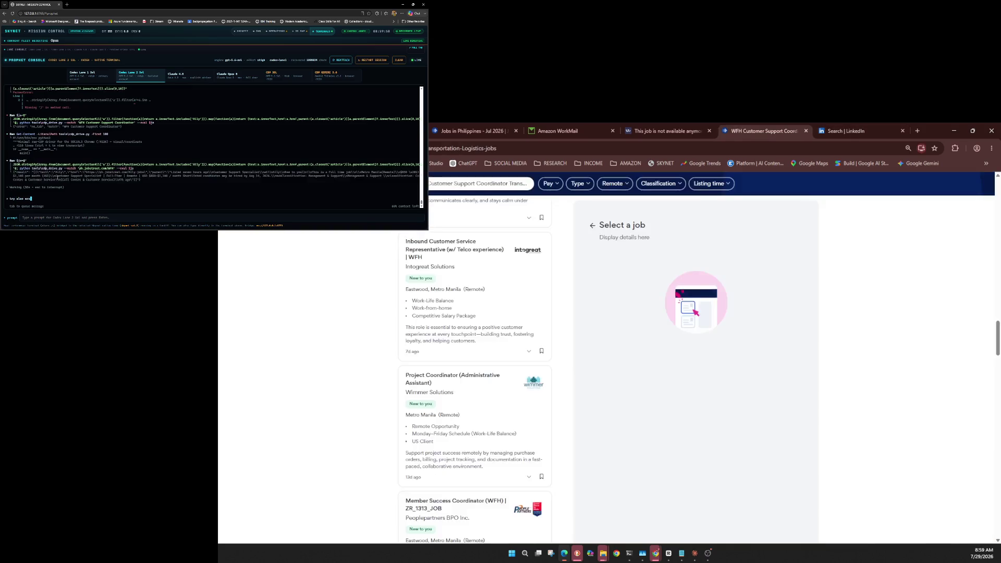
type("opian cou")
type("ntries ,")
type("a")
type("proper ")
type("sea")
type("hing in Link")
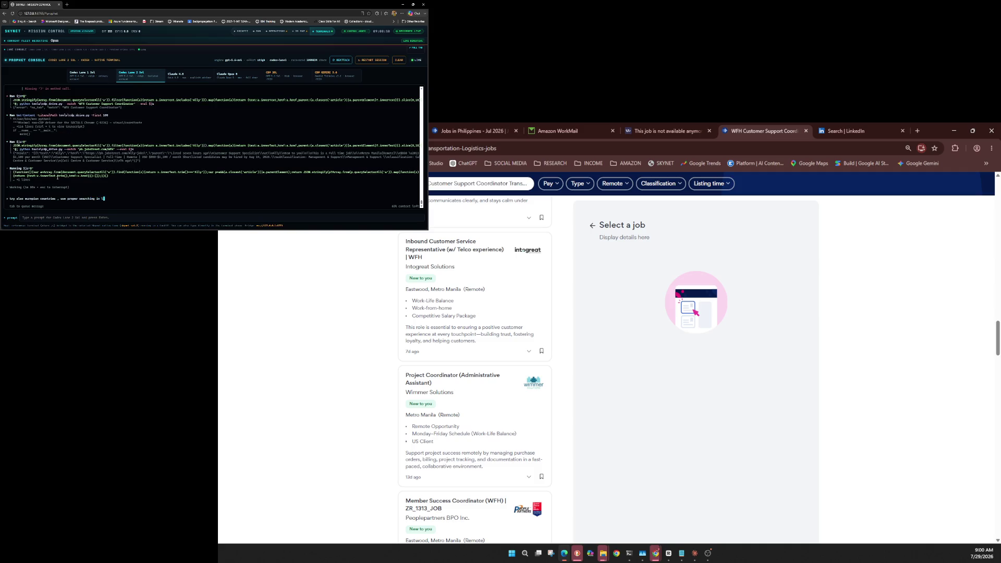
type("din w")
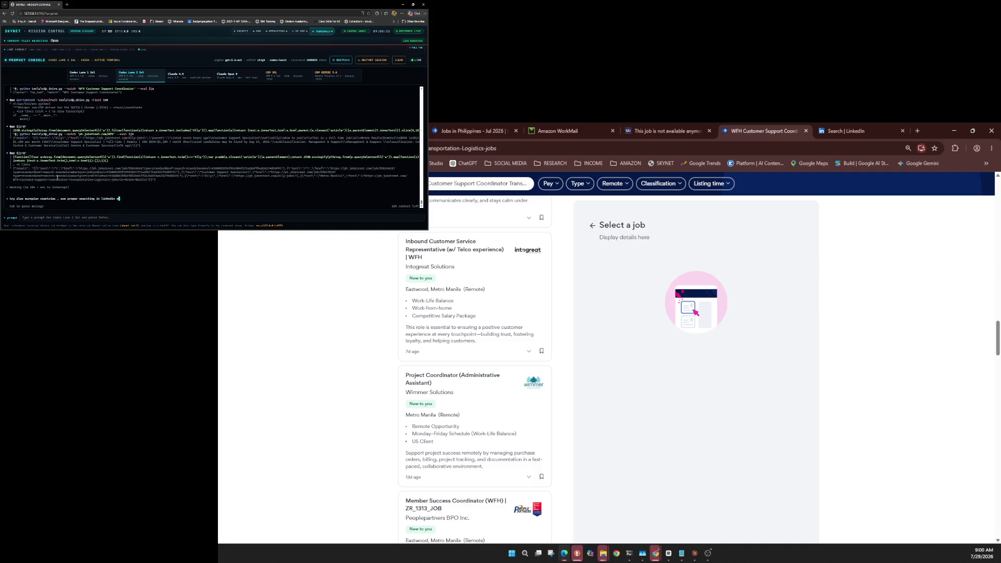
type("ith adsress")
type("es, please ")
type("do better as")
type("nd not waiting fo")
type("r meto giv")
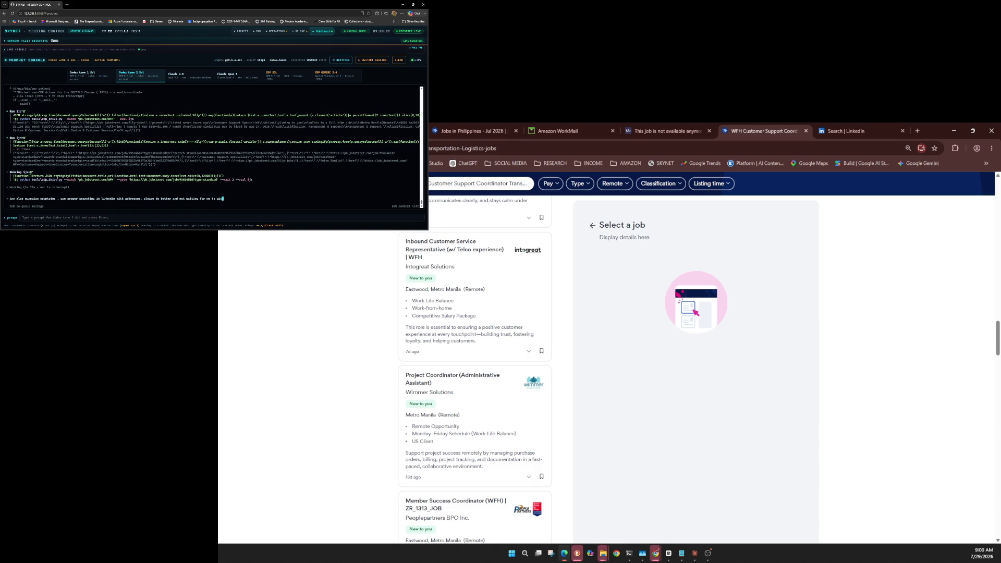
type("e you tips ")
type(" , tim")
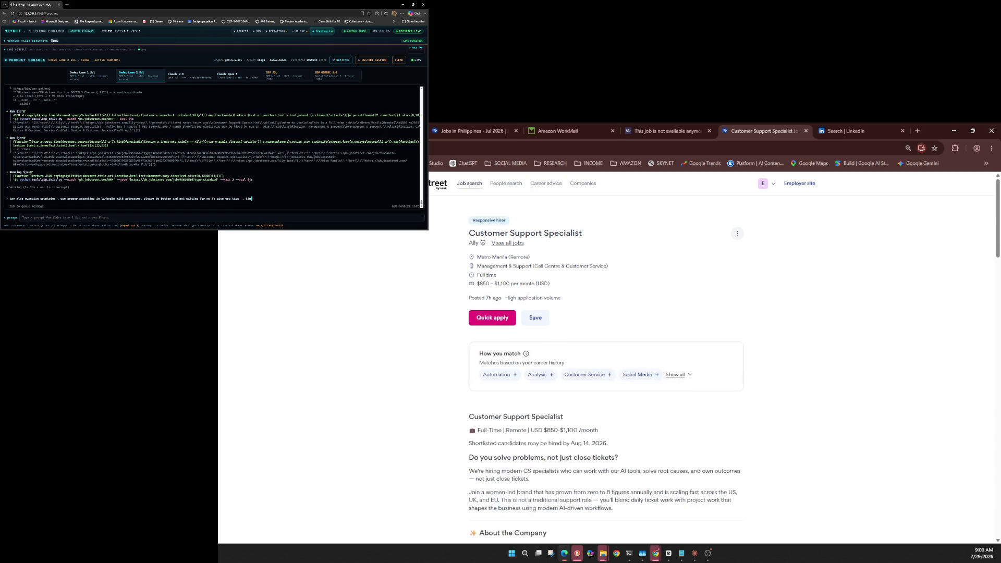
type("e in esse")
type("ntial for us to ")
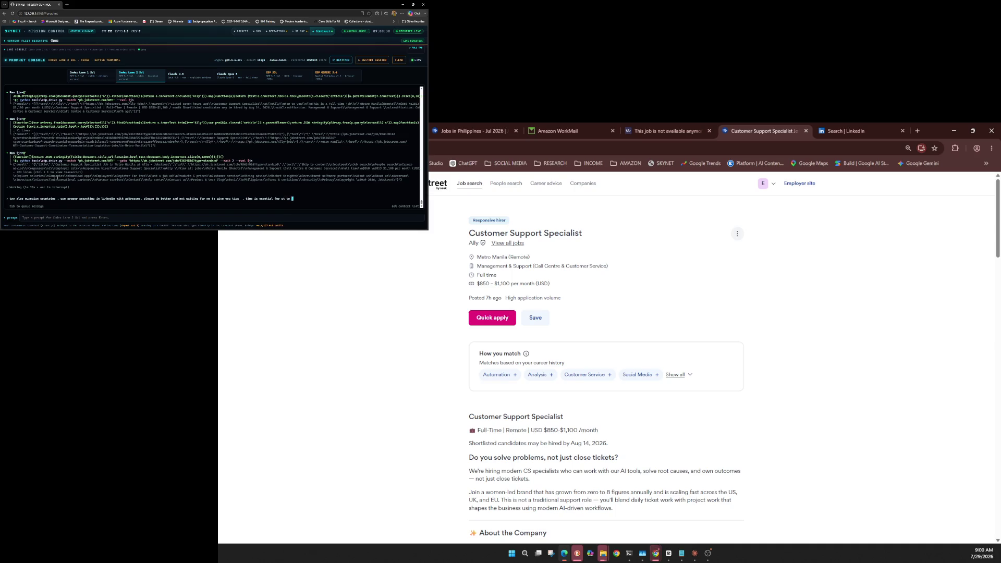
type("be gived")
Step: Send the message urging proper LinkedIn searches for e-mail addresses without waiting for tips
key("Return")
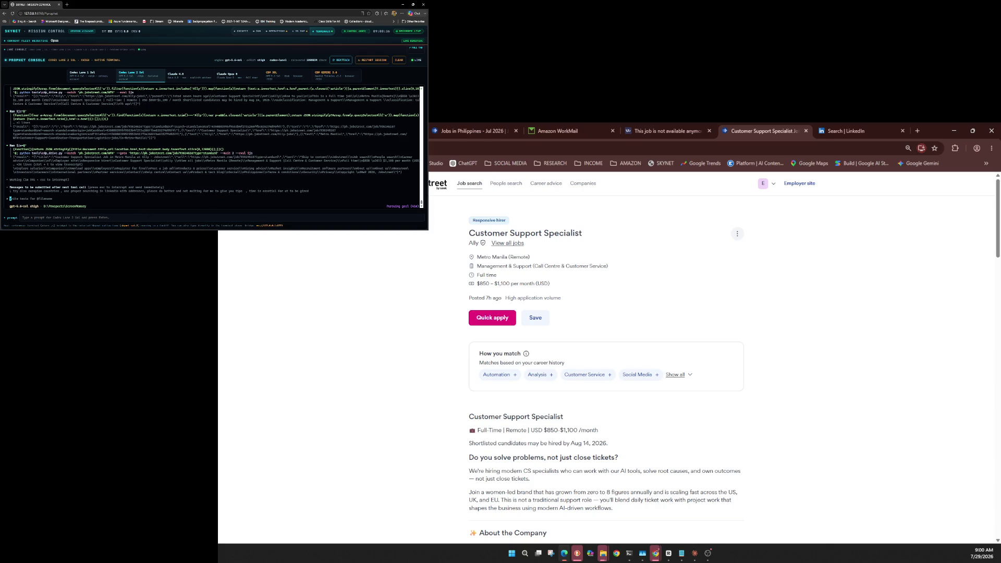
Step: Queue a note that direct hires are preferred and part-time is fine if the salary is right
left_click(417, 268)
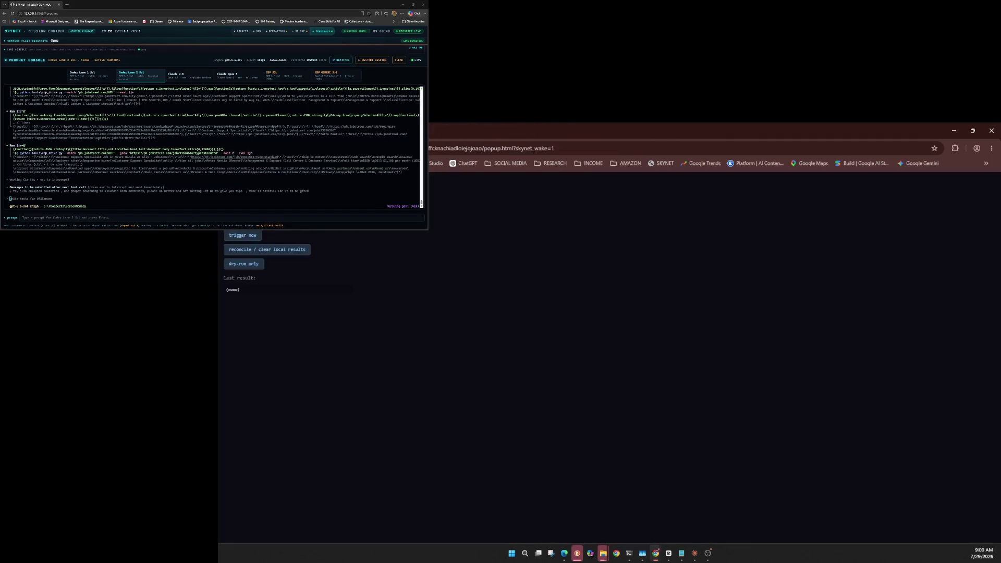
type("as mention")
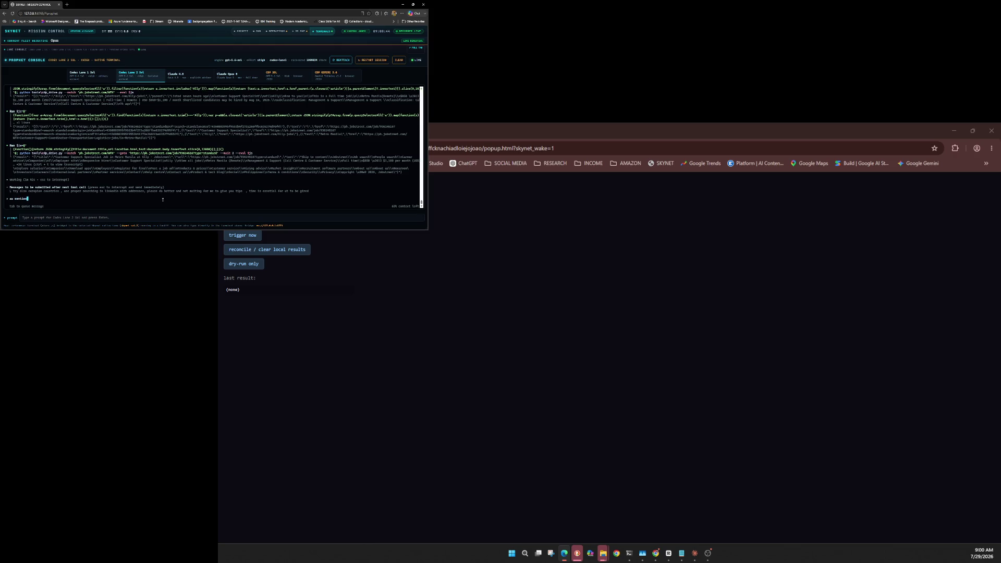
type("ed direct is ")
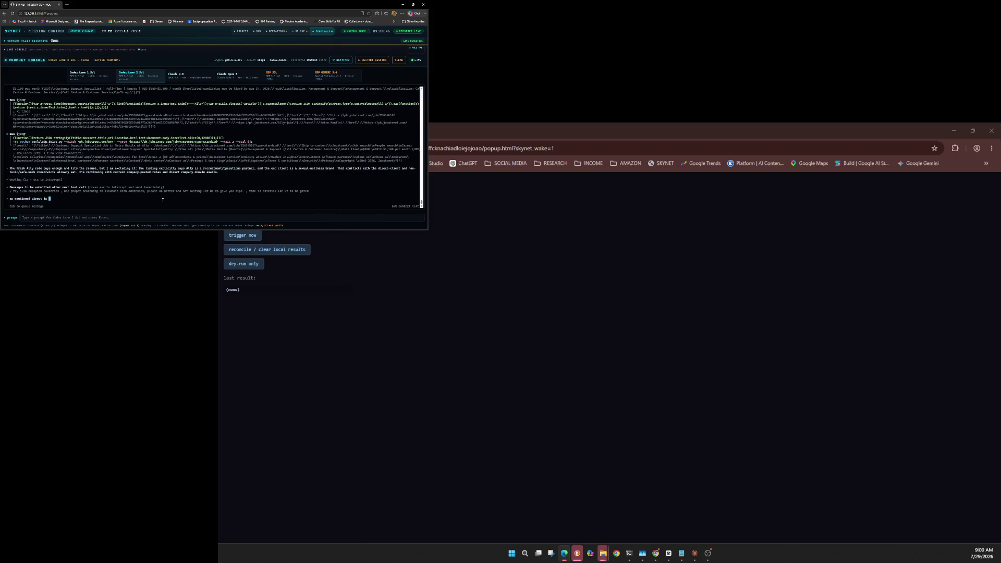
type("tt")
type("er d")
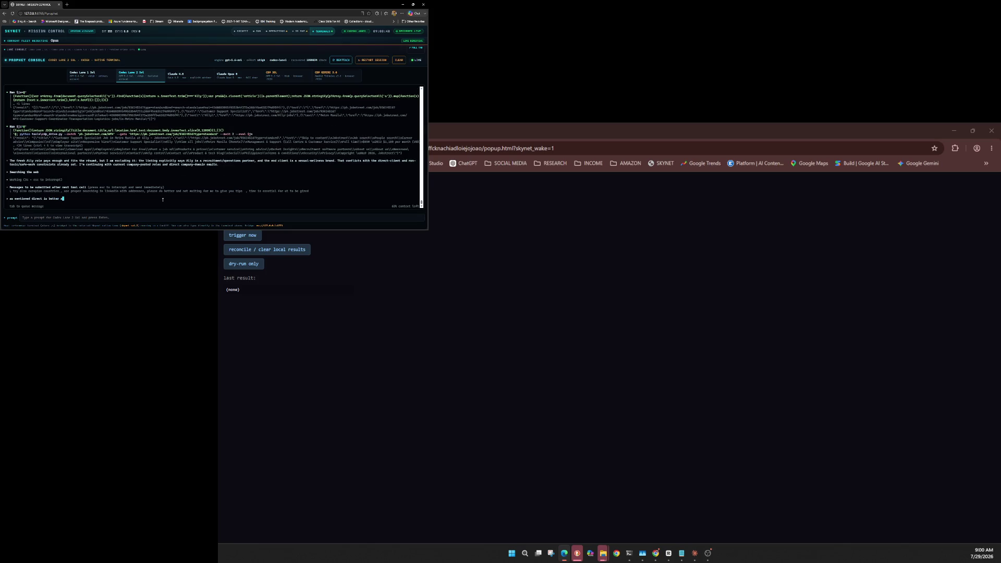
type("nd")
type("fi")
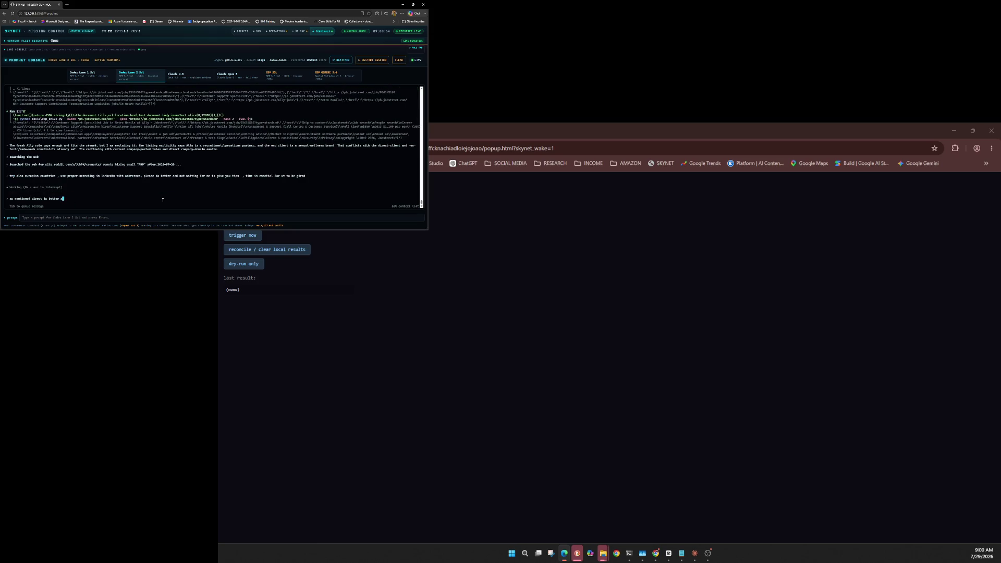
key("BackSpace")
type("part time is also be")
type("tter as long as the ")
type("sala")
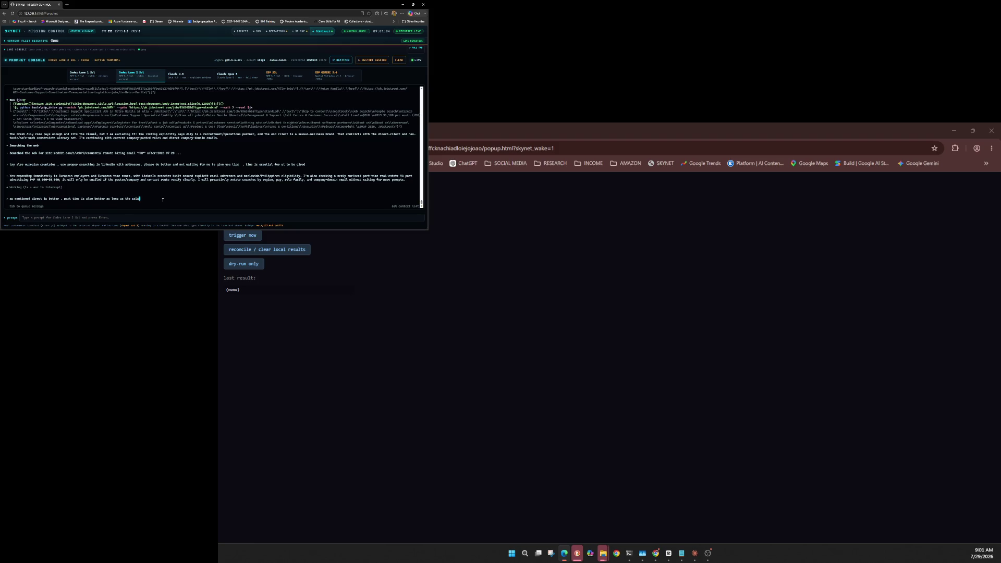
type("ry is right")
key("Tab")
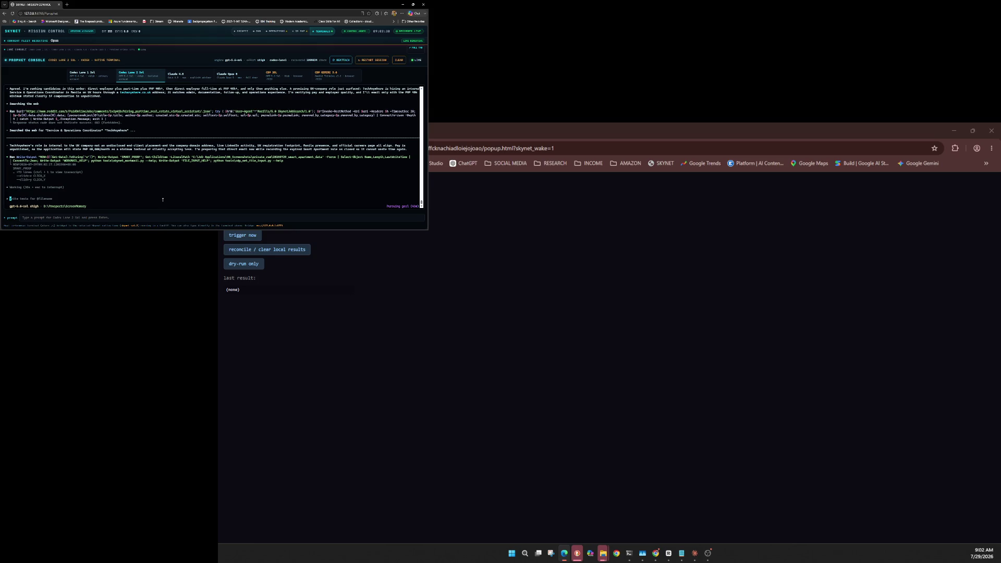
Step: Ask the agent to use CDP advisors and make that a skill
type("m")
key("BackSpace")
type("div")
type("isors p")
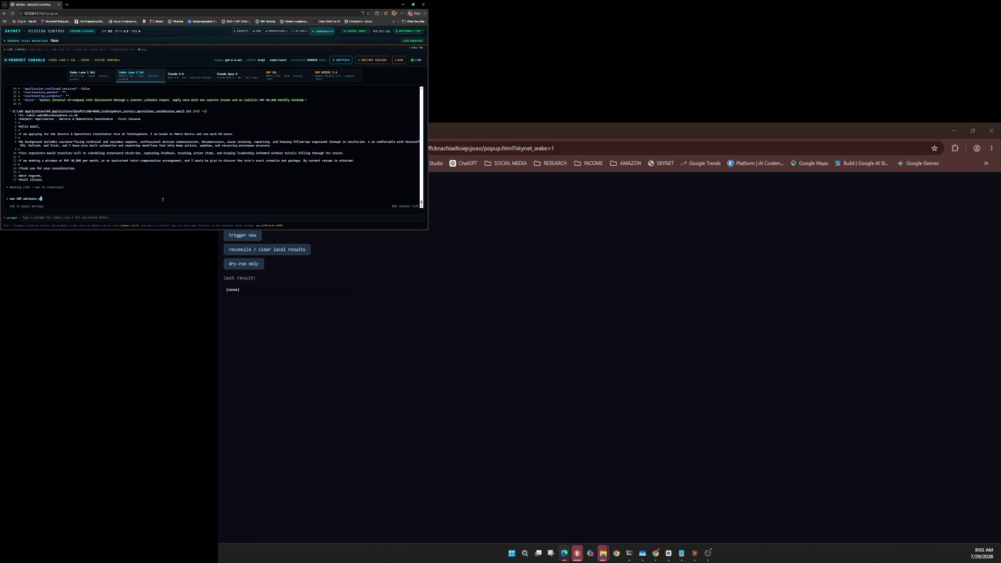
type("lease arnd make it a skill")
key("Return")
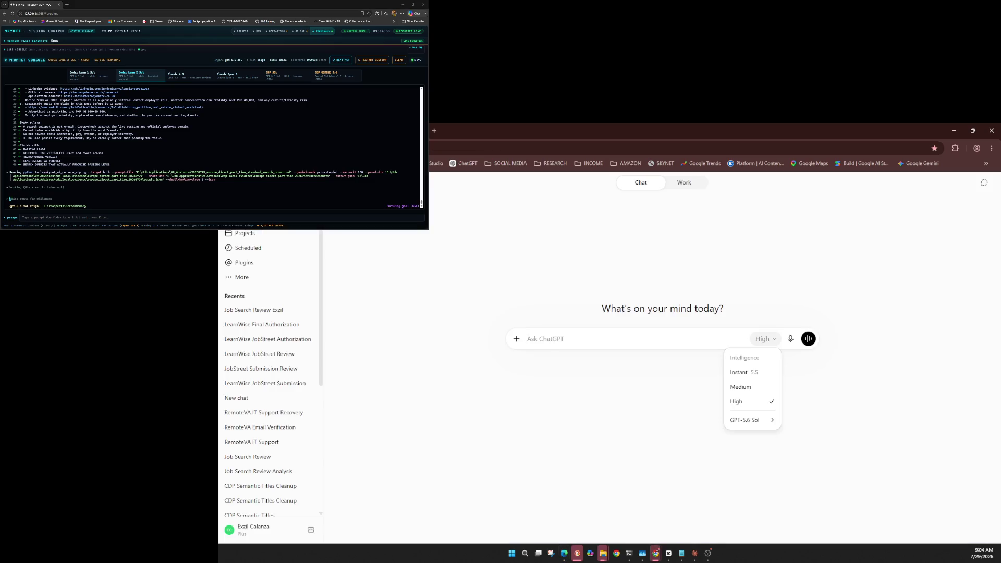
Step: Let the agent run the cdp_advisor lead audit in the Codex lane
mouse_move(750, 419)
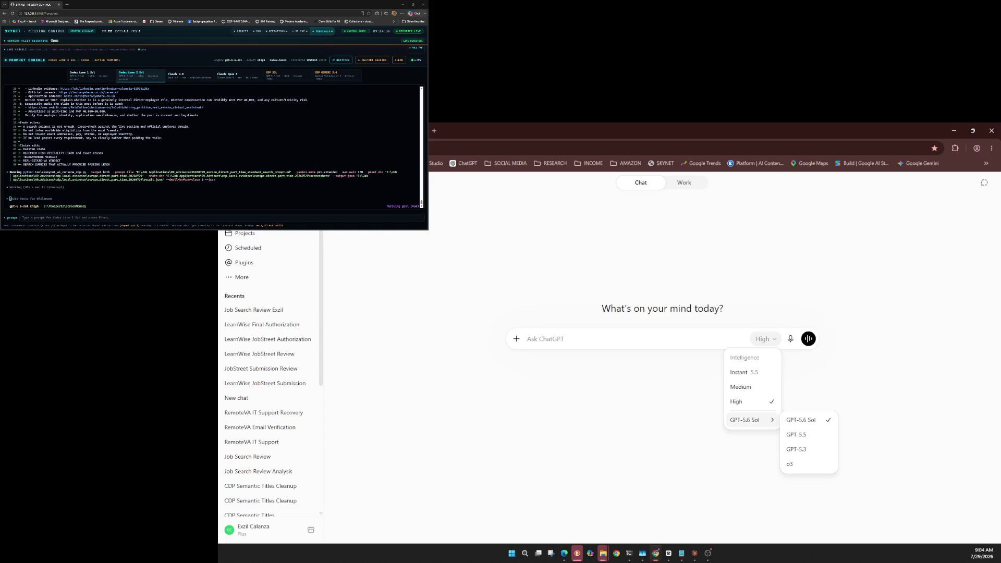
Step: Dismiss ChatGPT's model options so the Job Search Audit 2026 chat keeps verifying leads
key("Escape")
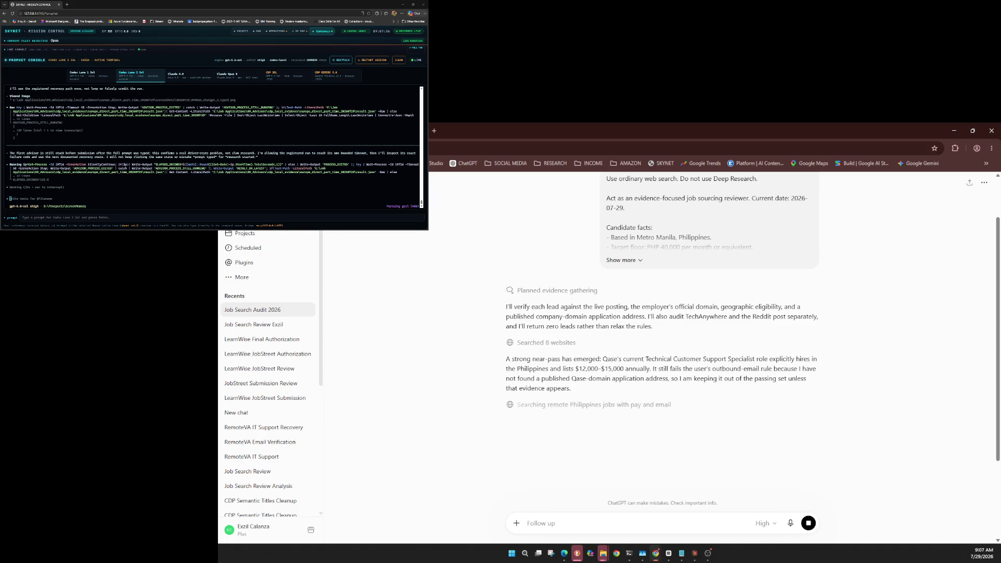
Step: Begin the console message 'post in LinkedIn as me'
left_click(163, 201)
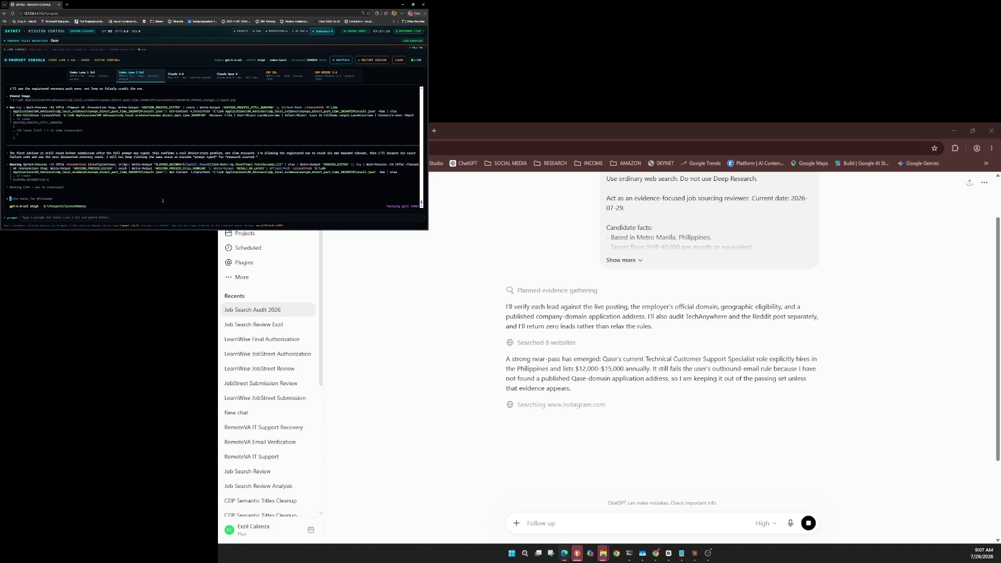
type("post in U")
type("inke")
key("alt+Tab")
type("din")
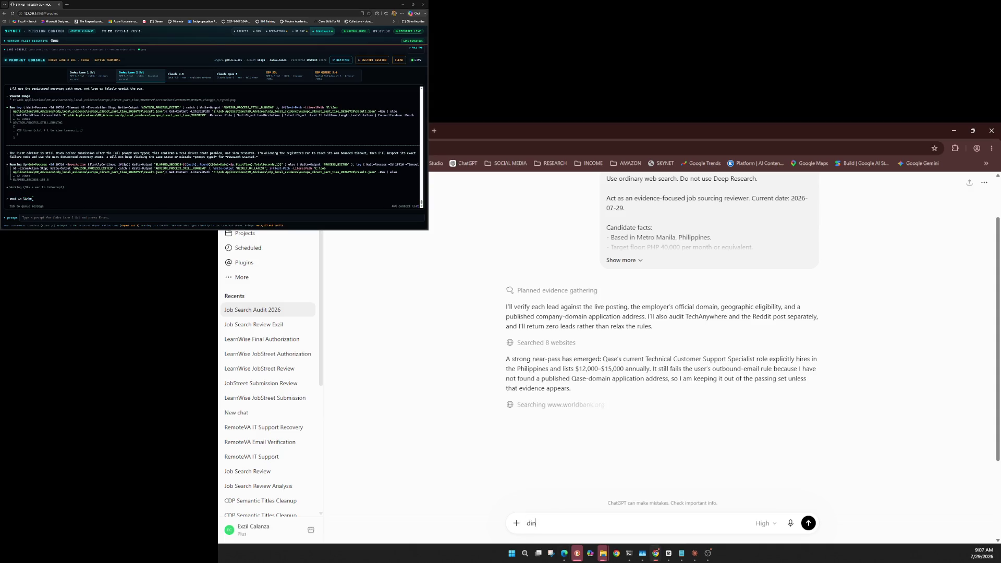
left_click(163, 200)
type("dIn ")
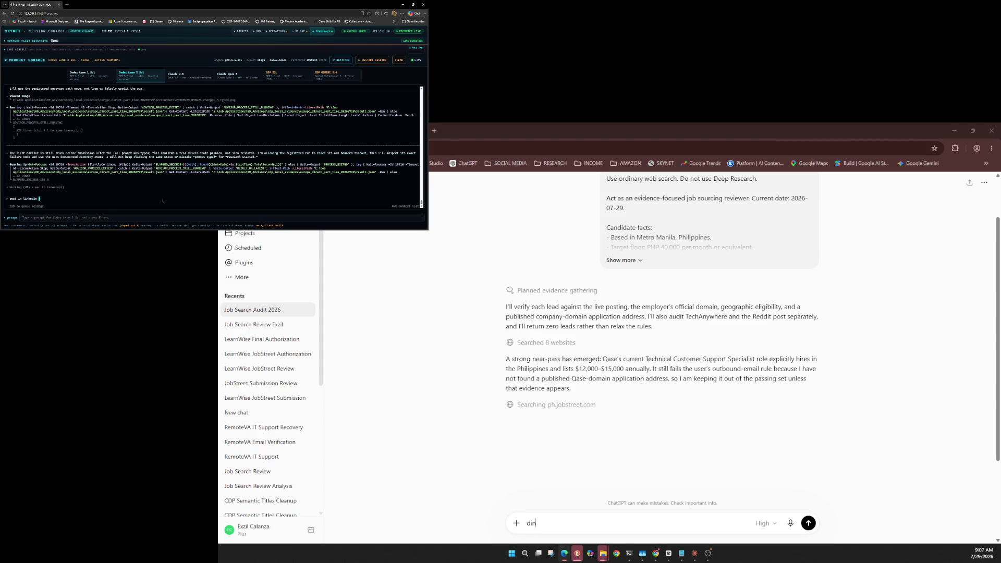
type("as")
key("alt+Tab")
type("e")
left_click(163, 201)
type("me")
Step: Finish it with 'that you are trying to get hired' and queue it for the agent
type("that you")
left_click(163, 200)
type("are tying t")
left_click(162, 200)
type("o g")
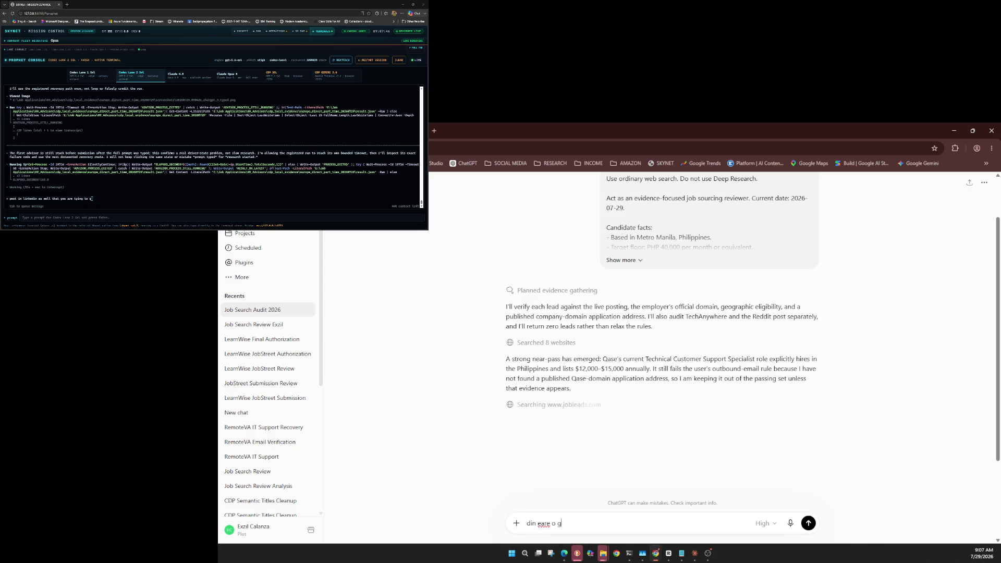
type("et hi")
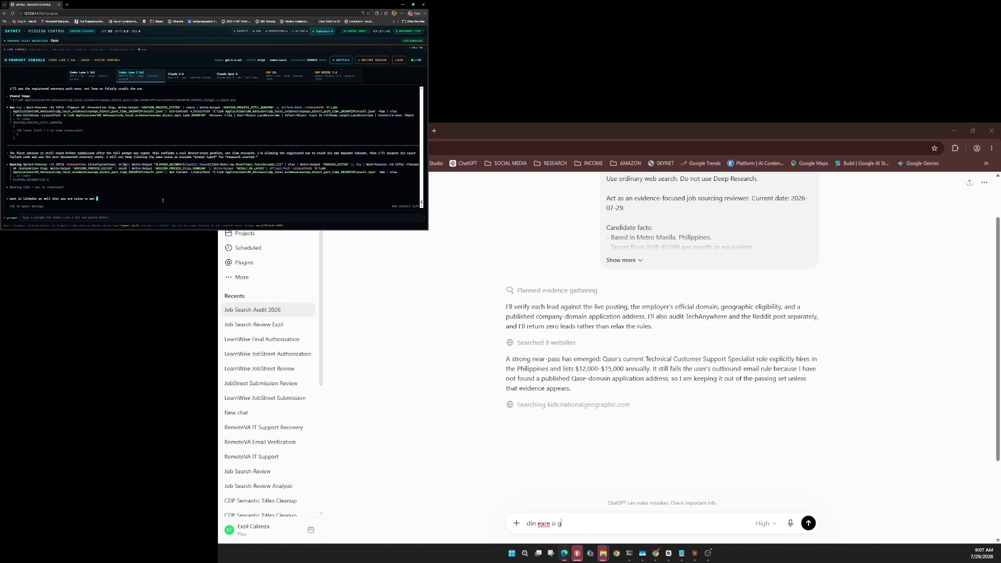
type("red")
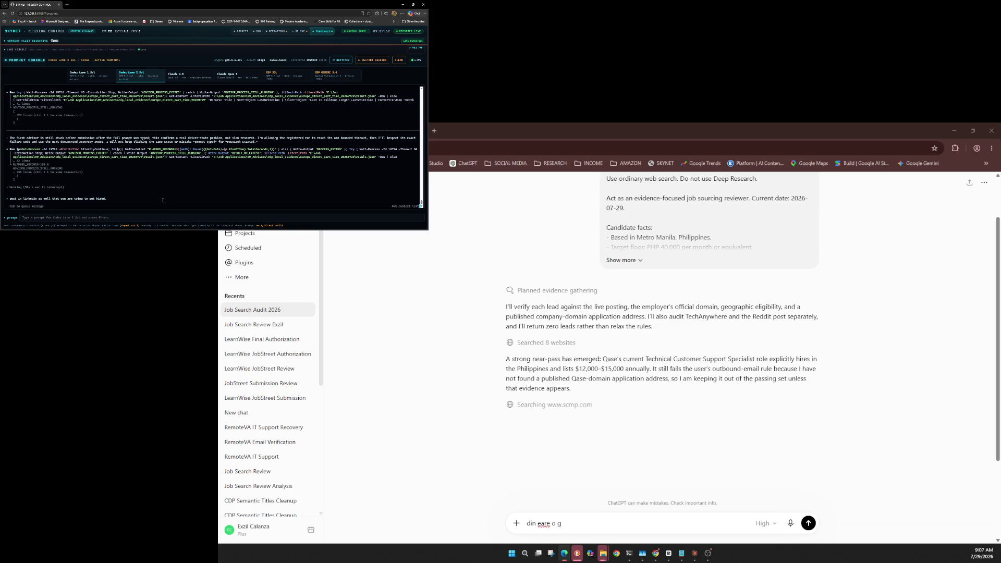
type(". S")
key("Tab")
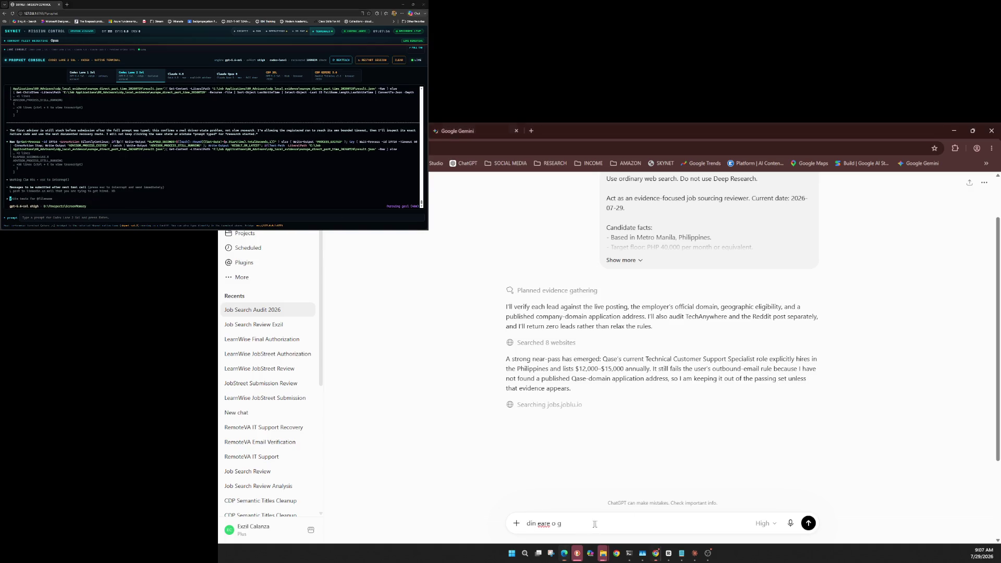
left_click(219, 116)
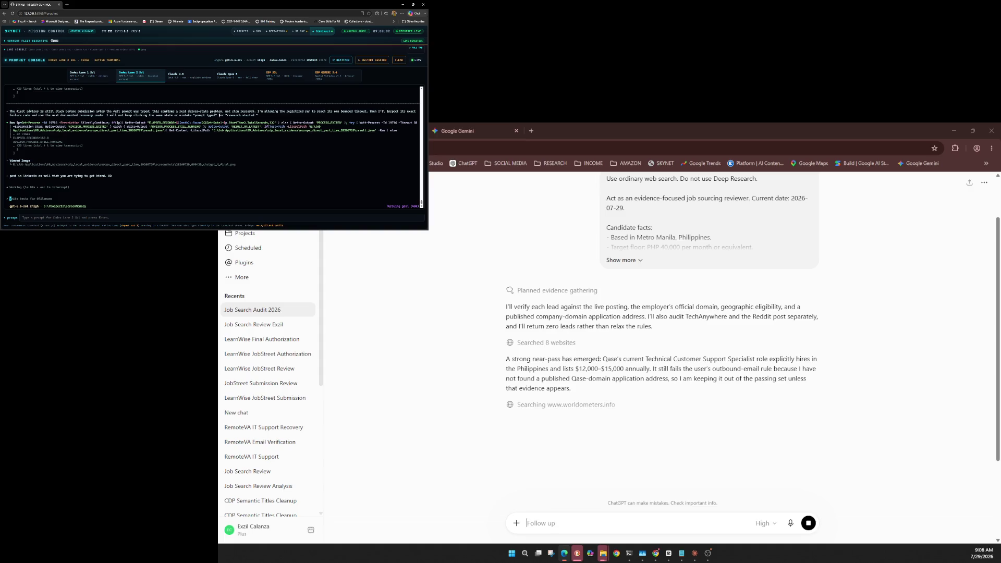
key("alt+Tab")
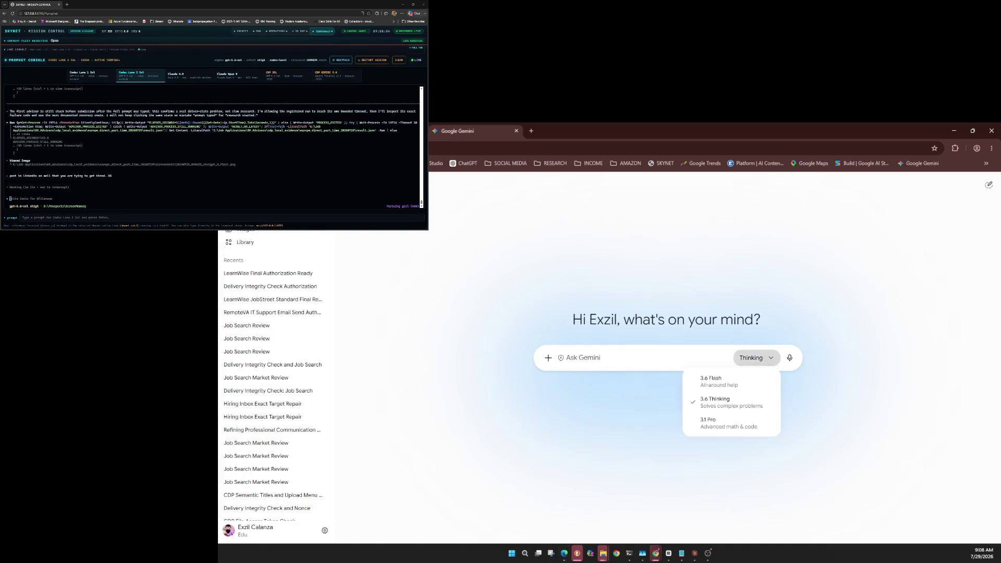
Step: Switch Gemini's model to 3.1 Pro, verify it in the list, then close Gemini to reveal ChatGPT
key("Escape")
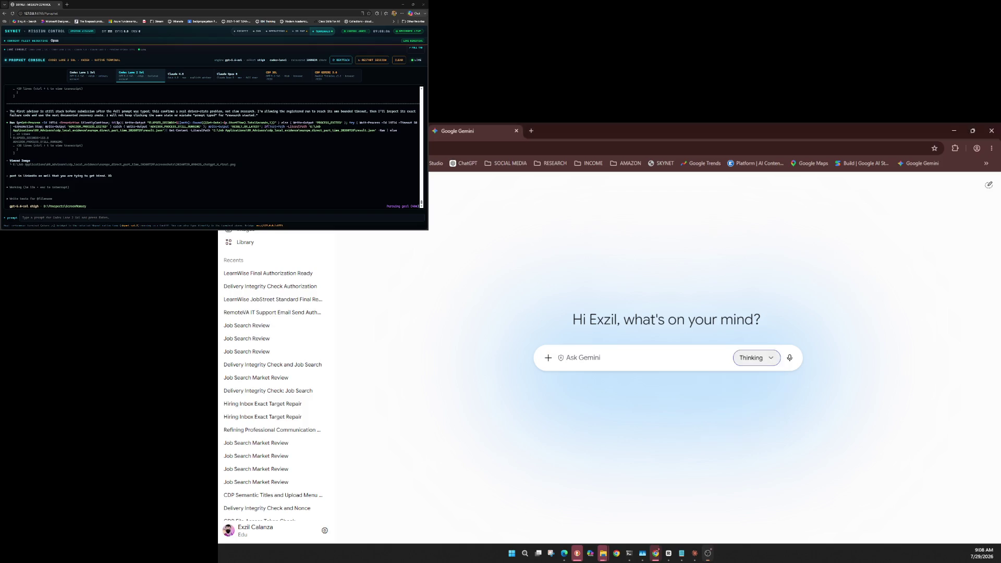
key("Return")
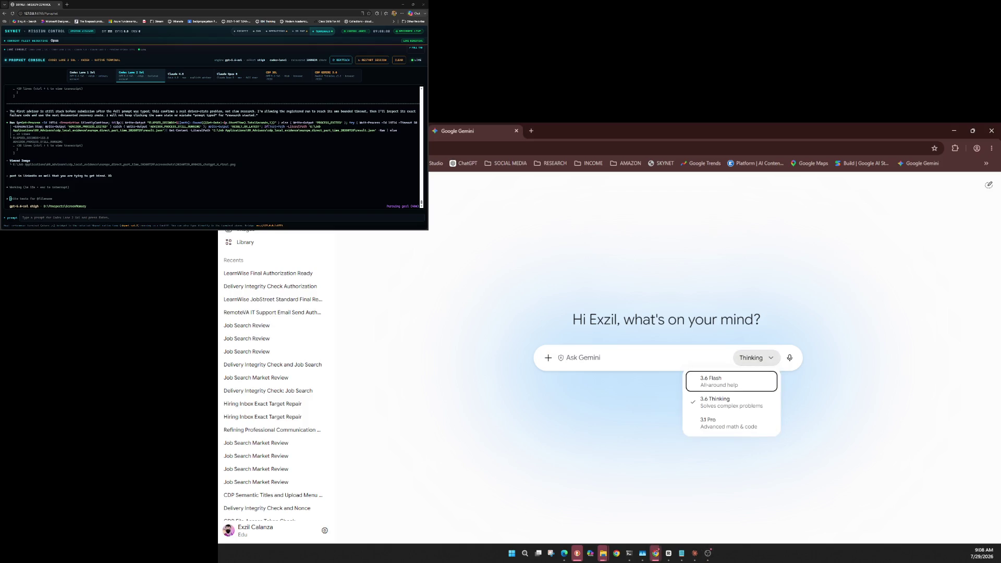
key("Down")
key("Down")
key("Return")
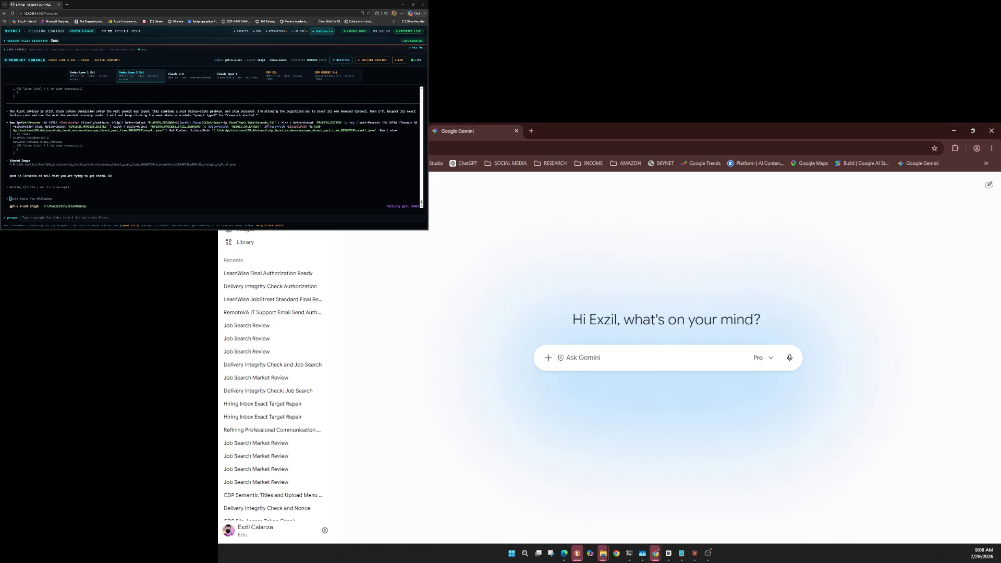
key("Return")
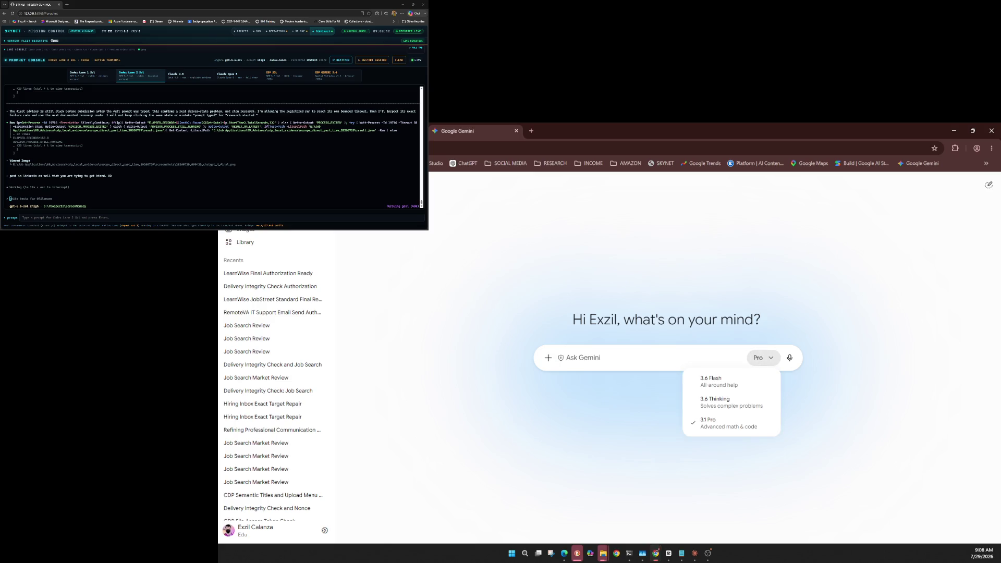
key("Escape")
key("Return")
key("Escape")
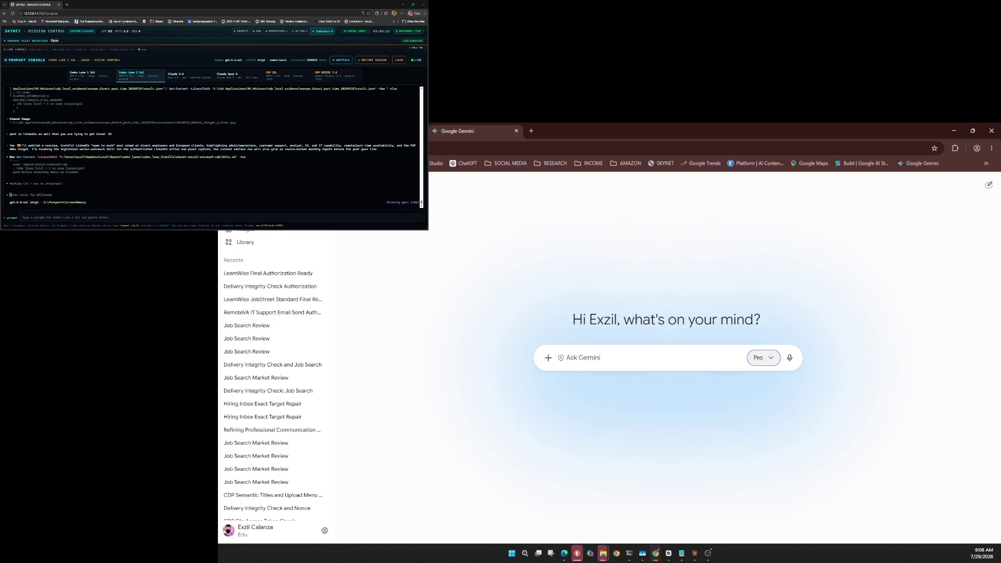
key("ctrl+w")
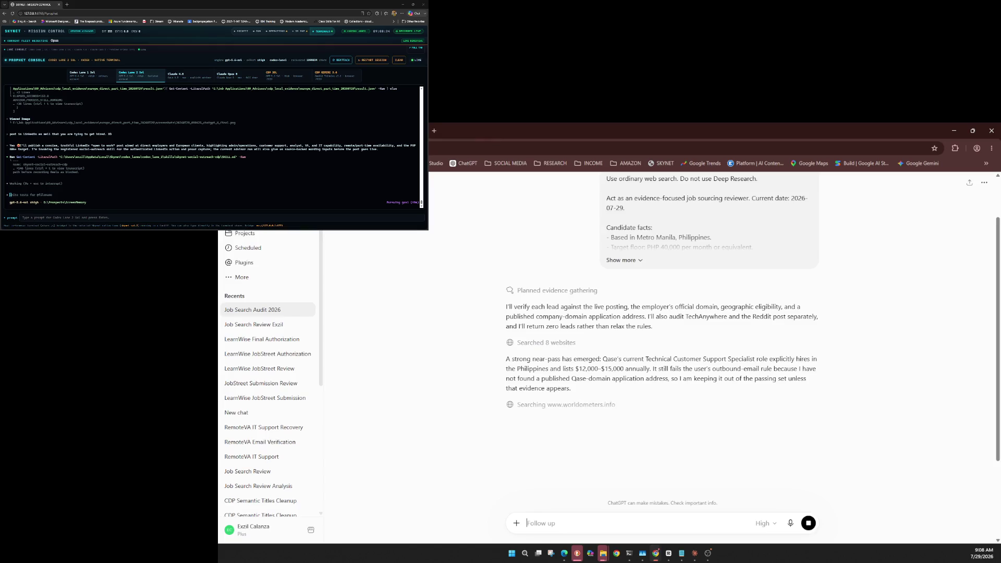
Step: Send the agent a request to compile and attach a video from today's timelapse
left_click(88, 157)
type("th")
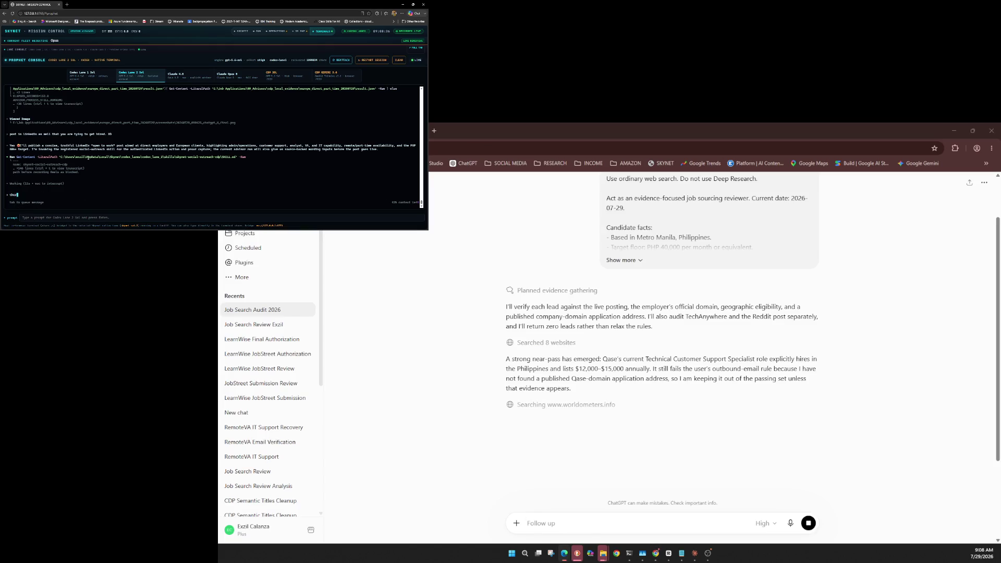
type("ere shou")
type("ld be a ")
type("video ")
type("eo a")
type(" what ")
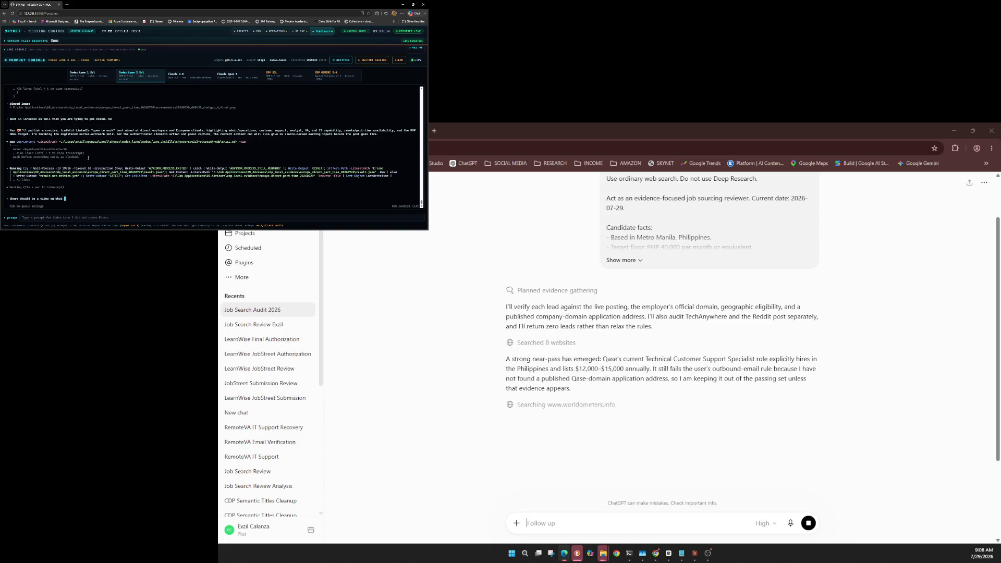
type("you can")
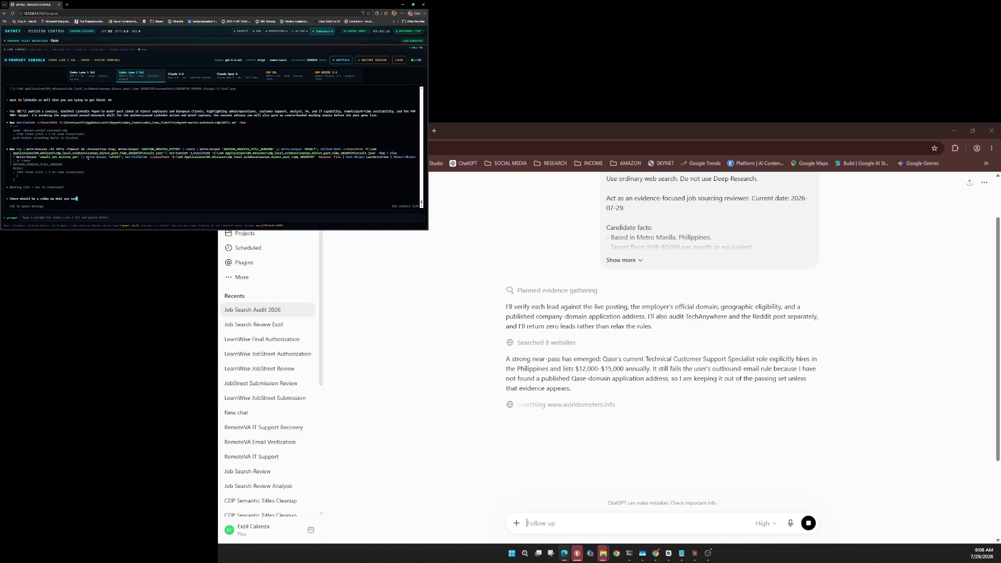
type(" compile ")
type("for ")
type("a video as a")
type("ttached ")
type("with")
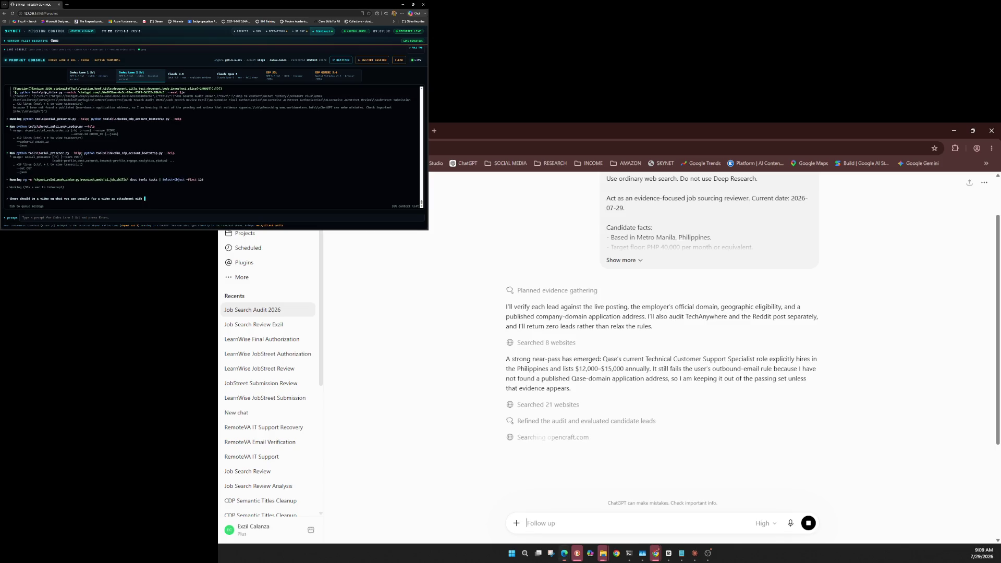
type("me, ti")
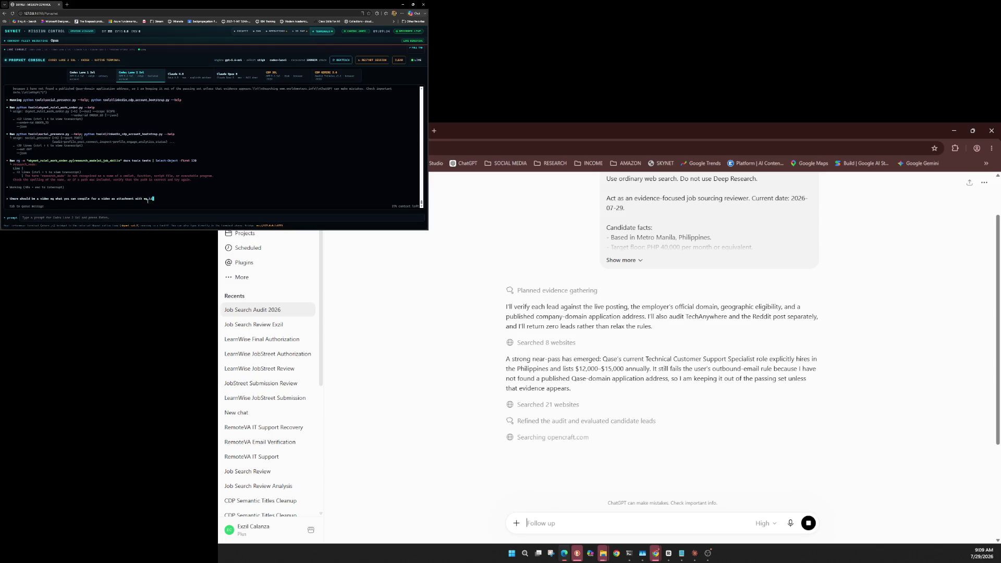
type("lapse")
type("or today")
key("Return")
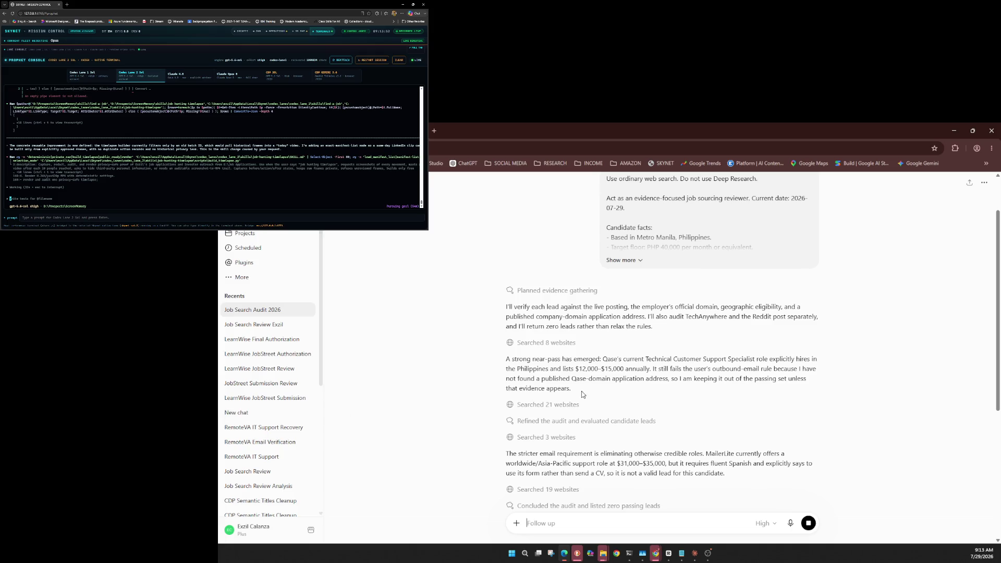
Step: Scroll down the console to follow the agent's commands while it builds the timelapse
scroll(581, 395, "down", 4)
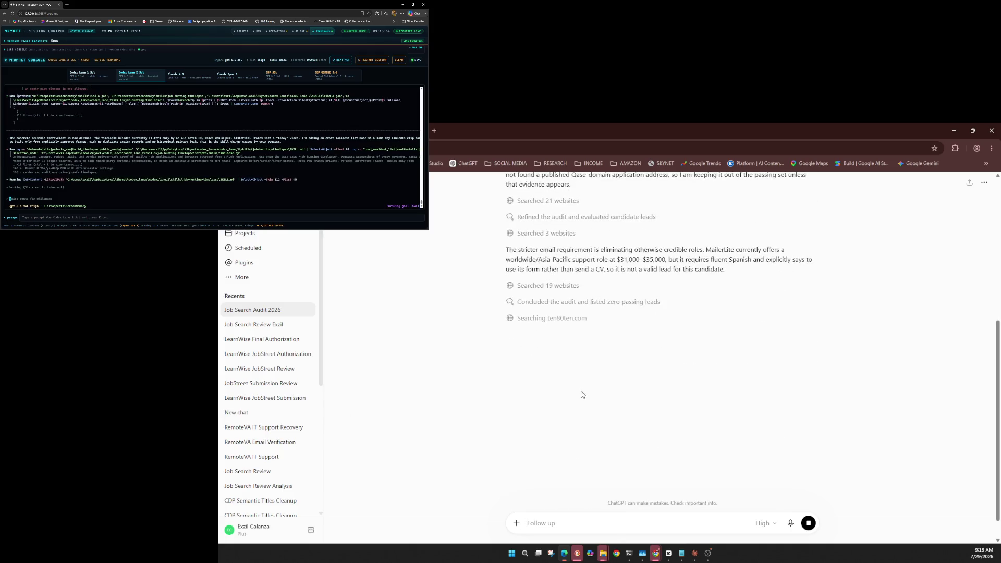